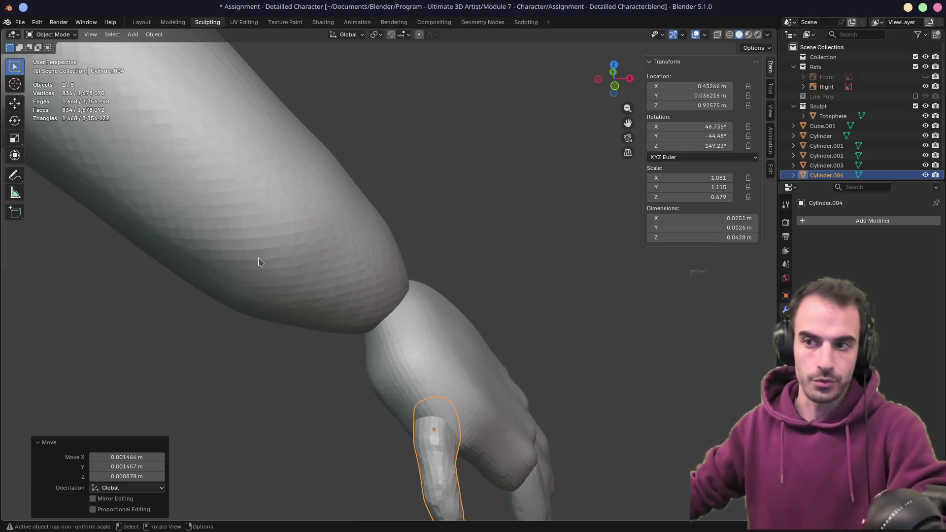
- Inspect the sculpted arm and hand from several angles, then close the NewScene reference board
middle_drag(259, 262, 347, 213)
mouse_move(411, 312)
middle_down()
mouse_move(327, 278)
mouse_move(332, 247)
mouse_move(365, 276)
mouse_move(331, 277)
mouse_move(477, 268)
mouse_move(501, 172)
middle_up()
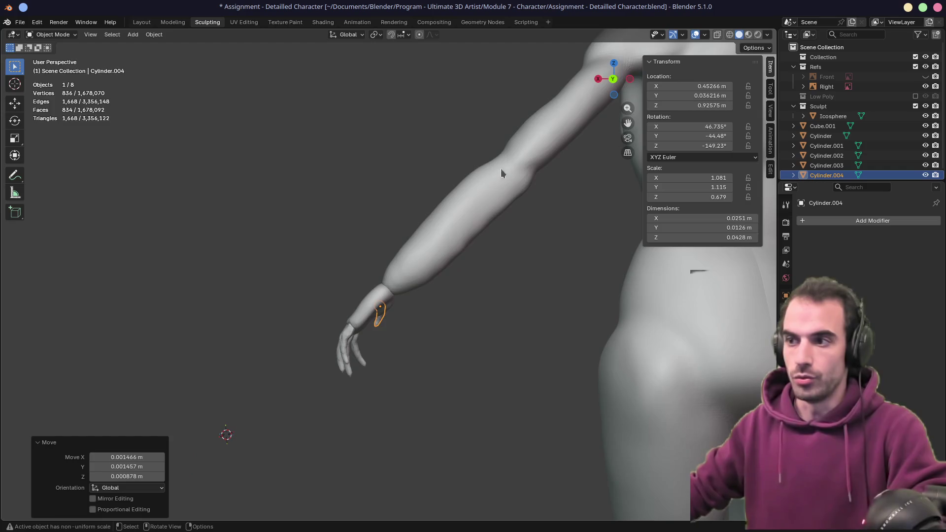
mouse_move(393, 229)
middle_down()
mouse_move(565, 220)
mouse_move(370, 231)
mouse_move(439, 219)
mouse_move(385, 213)
middle_up()
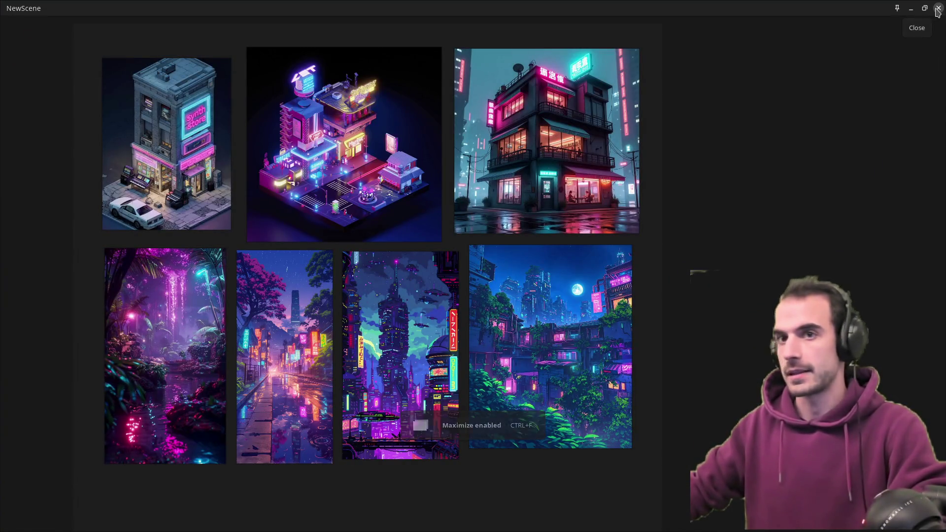
click(937, 9)
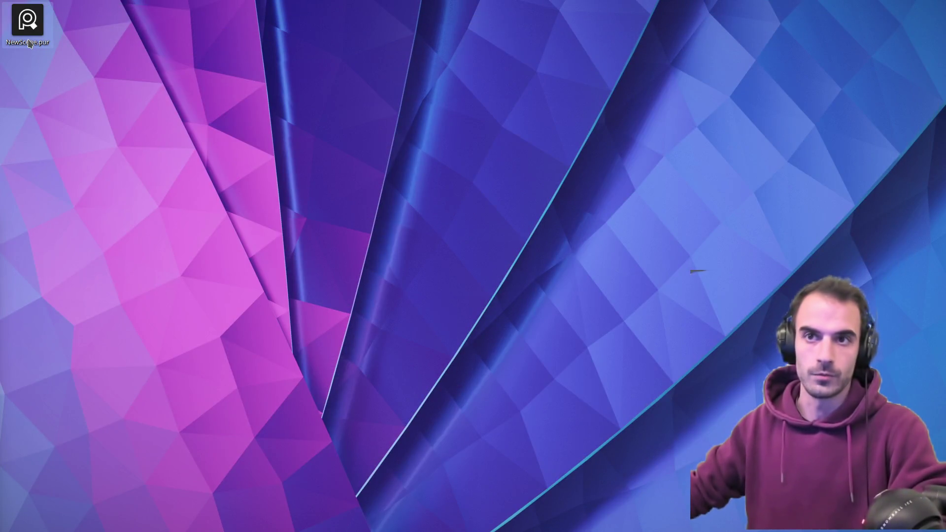
- Launch PureRef from the launcher and open the recent 'ref' reference scene
key(super)
text(pure)
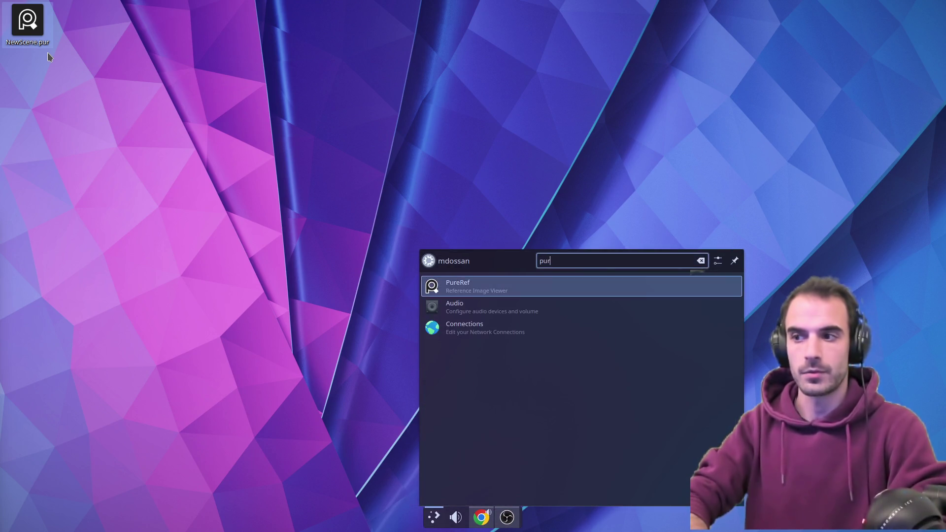
key(Return)
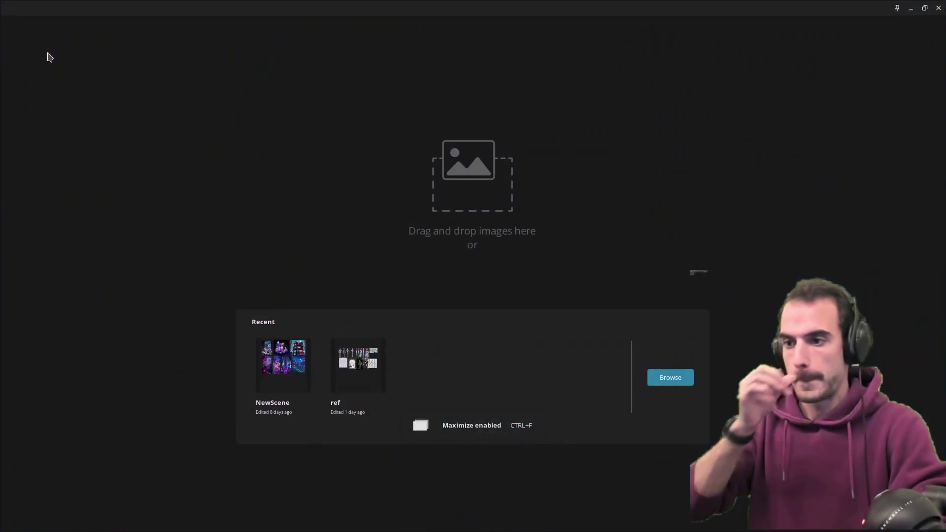
click(358, 364)
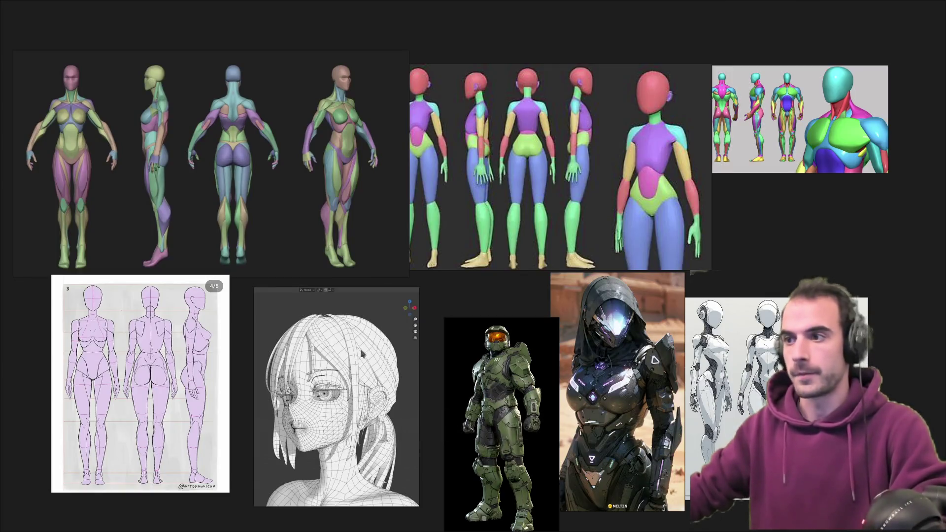
- Zoom into and study the colour-coded front female anatomy figures
scroll(360, 349, up, 5)
scroll(341, 262, down, 5)
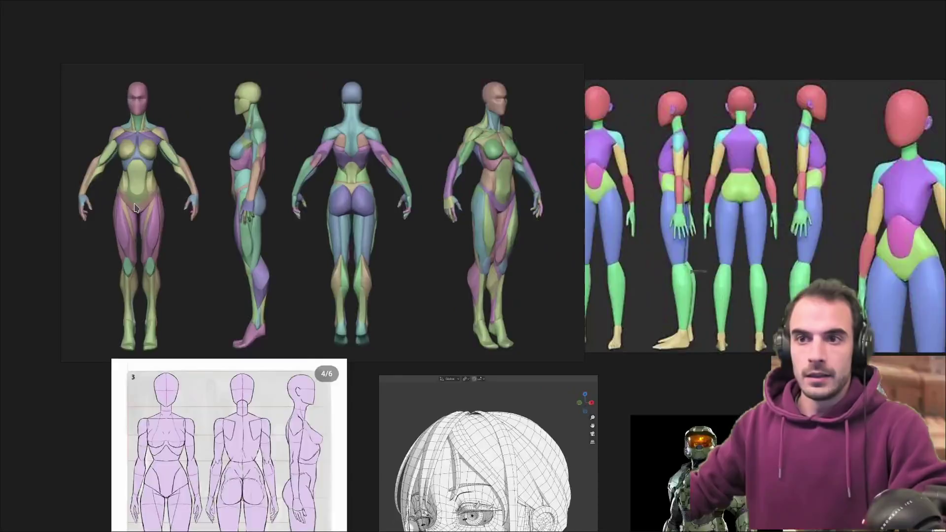
scroll(291, 318, up, 6)
middle_drag(291, 317, 342, 306)
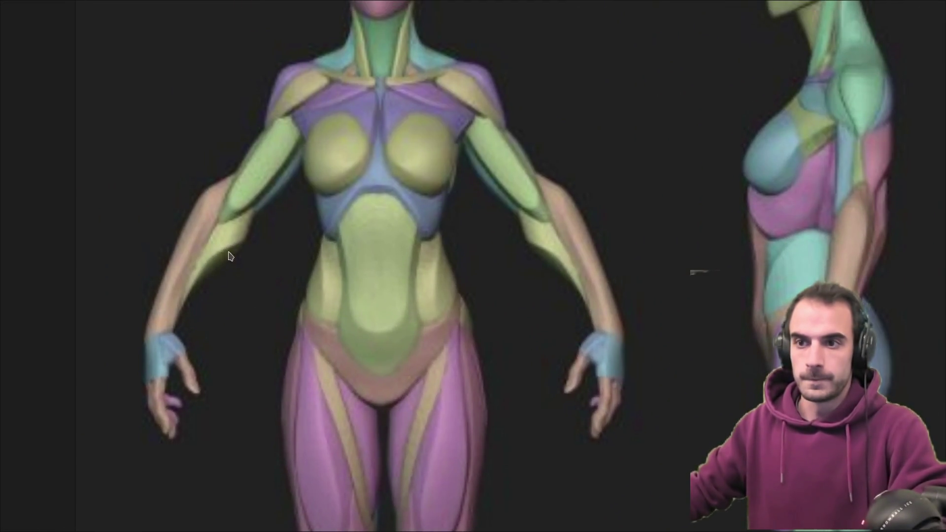
scroll(355, 299, down, 5)
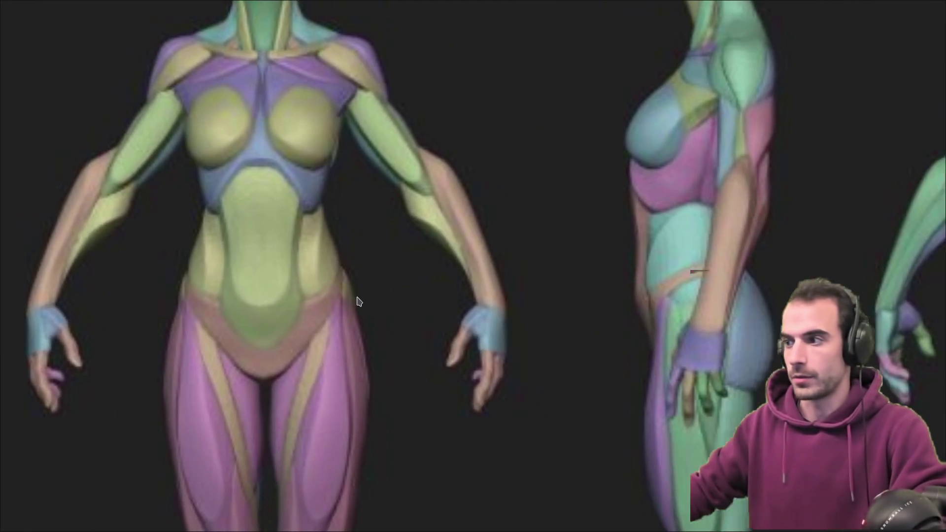
scroll(612, 310, up, 2)
scroll(532, 296, up, 2)
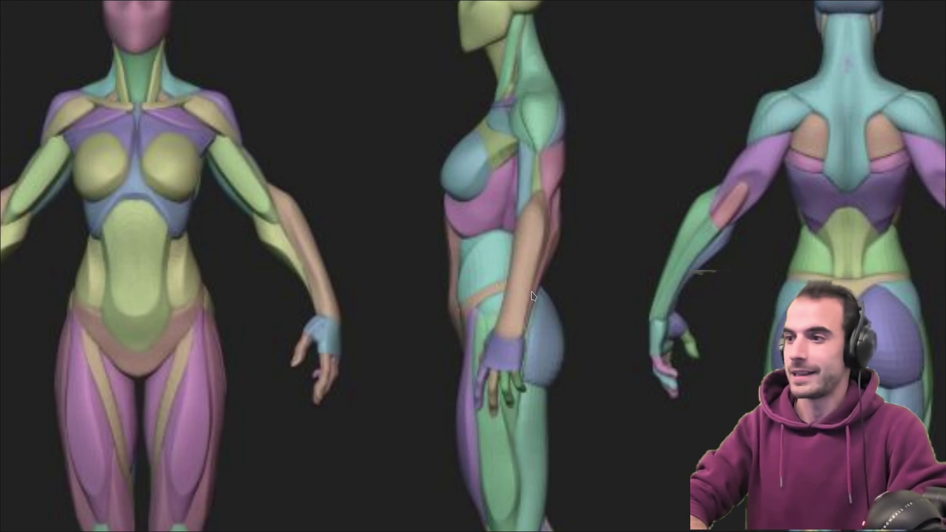
- Return to the Blender sculpt and orbit slightly around the model
key(alt+Tab)
mouse_move(493, 294)
middle_down()
mouse_move(393, 254)
mouse_move(377, 261)
middle_up()
scroll(360, 267, up, 5)
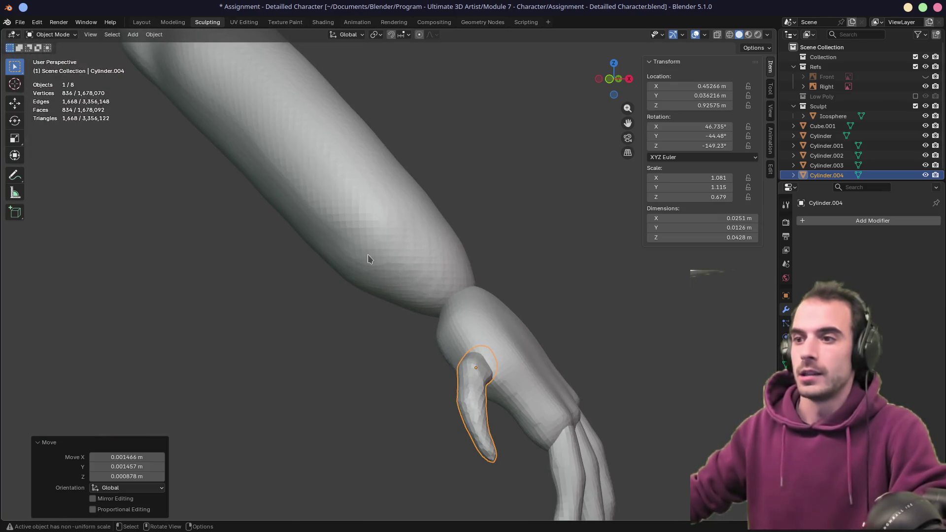
- Rotate and move the Cylinder.004 thumb piece into place against the hand
scroll(385, 278, down, 3)
mouse_move(386, 279)
middle_down()
mouse_move(524, 416)
mouse_move(519, 386)
middle_up()
scroll(485, 375, up, 3)
key(r)
click(524, 395)
key(g)
click(526, 393)
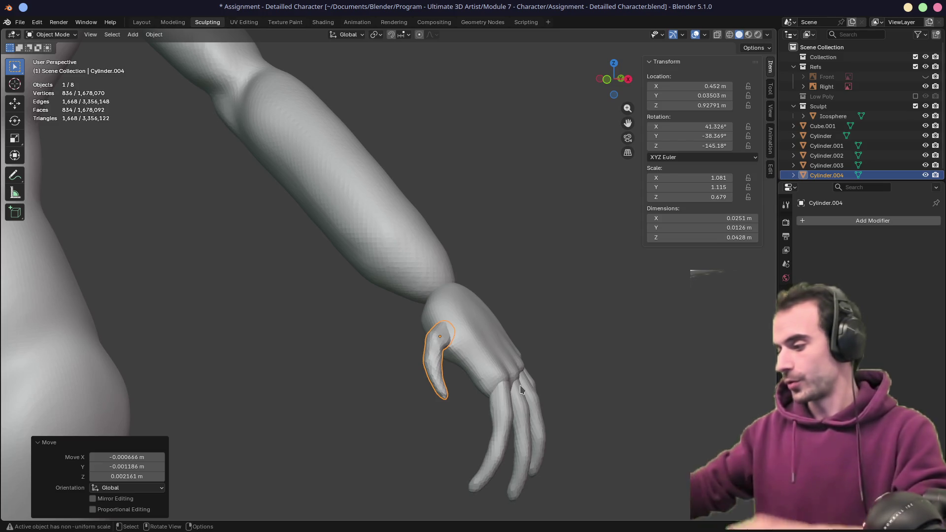
- Apply Cylinder.004's scale to 1.000 on every axis, then review the hand and wrist
key(ctrl+a)
click(574, 356)
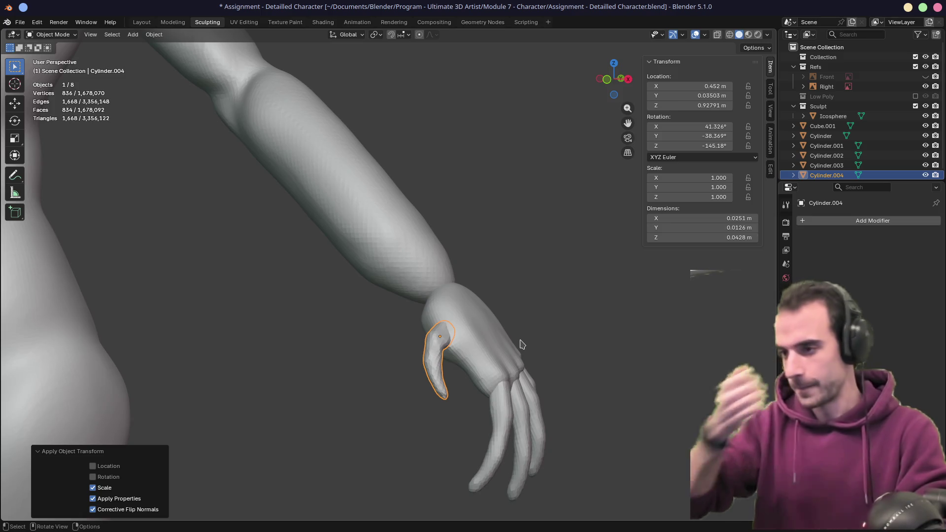
mouse_move(440, 302)
middle_down()
mouse_move(335, 250)
mouse_move(280, 258)
mouse_move(480, 255)
mouse_move(294, 269)
mouse_move(401, 310)
middle_up()
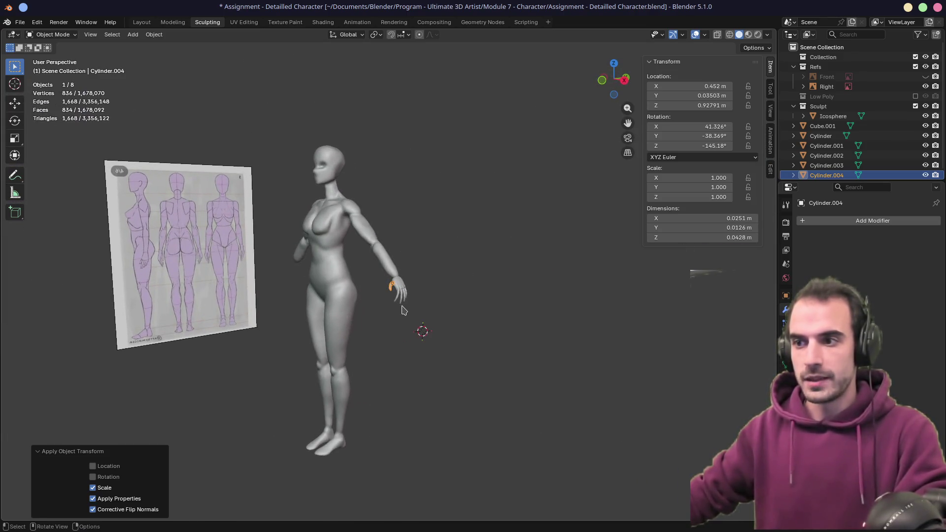
scroll(401, 305, up, 6)
scroll(422, 289, up, 5)
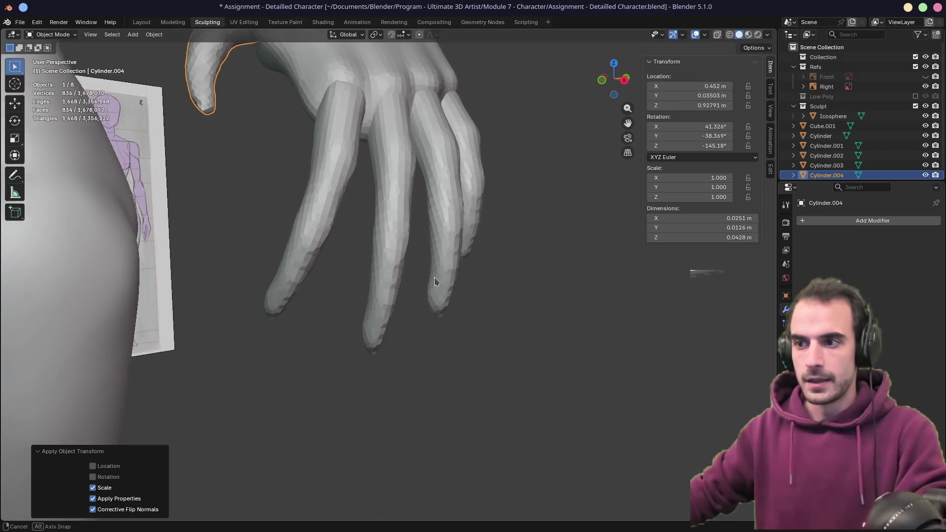
mouse_move(435, 280)
middle_down()
mouse_move(344, 267)
mouse_move(417, 340)
mouse_move(394, 318)
mouse_move(351, 354)
mouse_move(343, 385)
mouse_move(343, 372)
middle_up()
scroll(359, 286, down, 8)
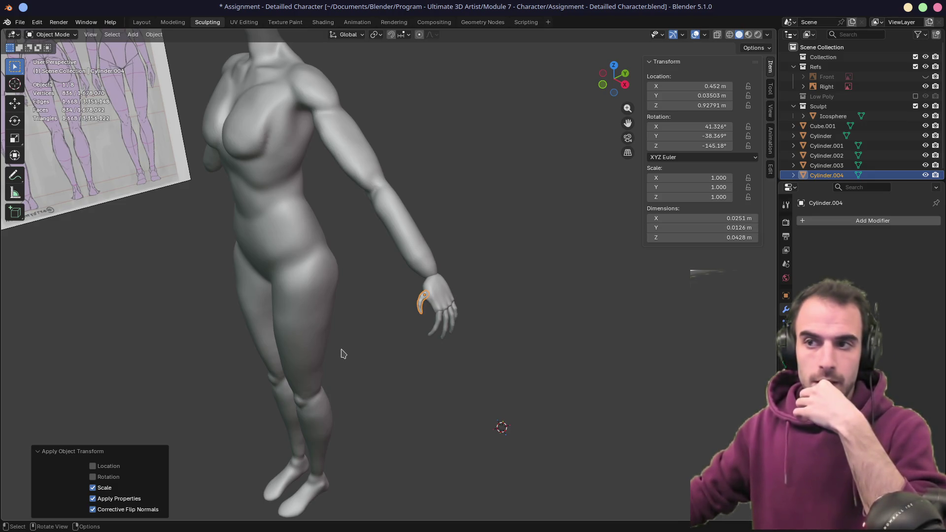
mouse_move(324, 347)
middle_down()
mouse_move(407, 308)
mouse_move(291, 327)
middle_up()
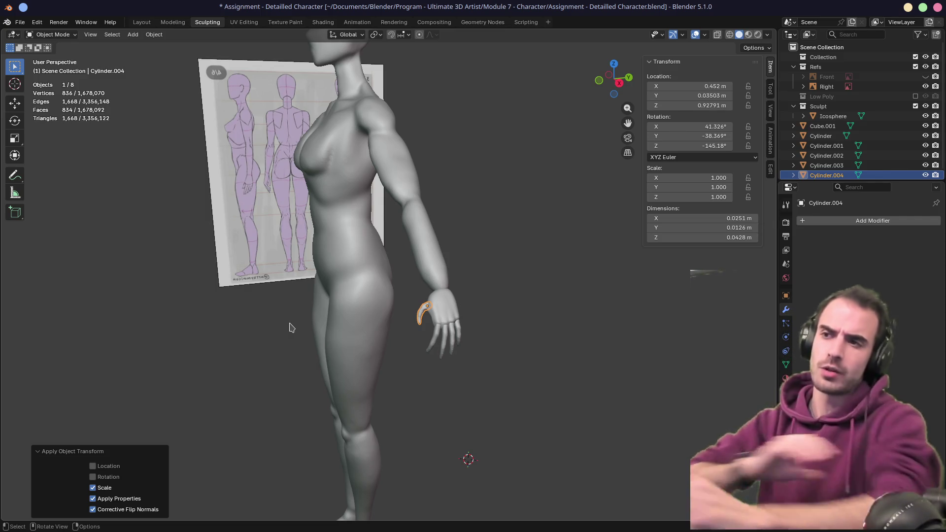
alt+middle_click(441, 282)
scroll(398, 282, up, 5)
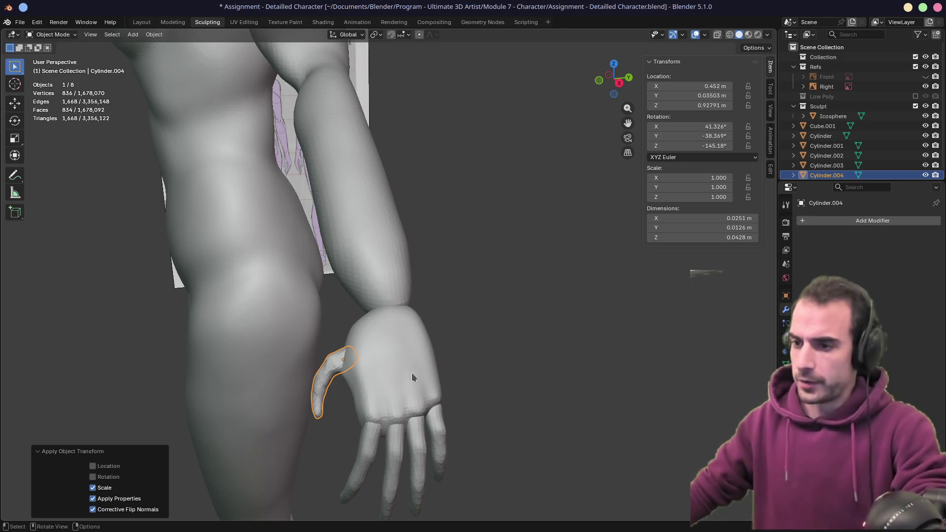
shift+middle_drag(400, 360, 396, 298)
- Join the four fingers and the thumb into the palm mesh with Ctrl+J
drag(468, 421, 324, 347)
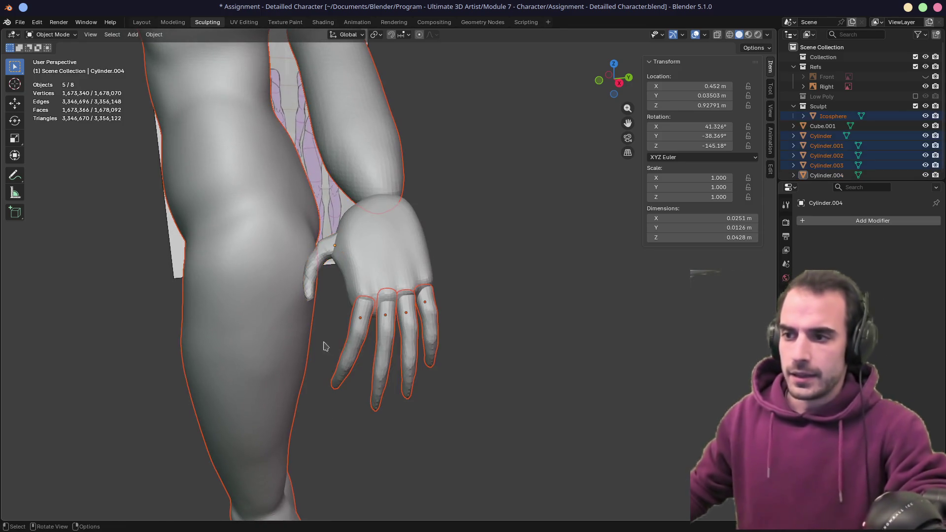
middle_drag(359, 315, 345, 354)
drag(319, 351, 509, 370)
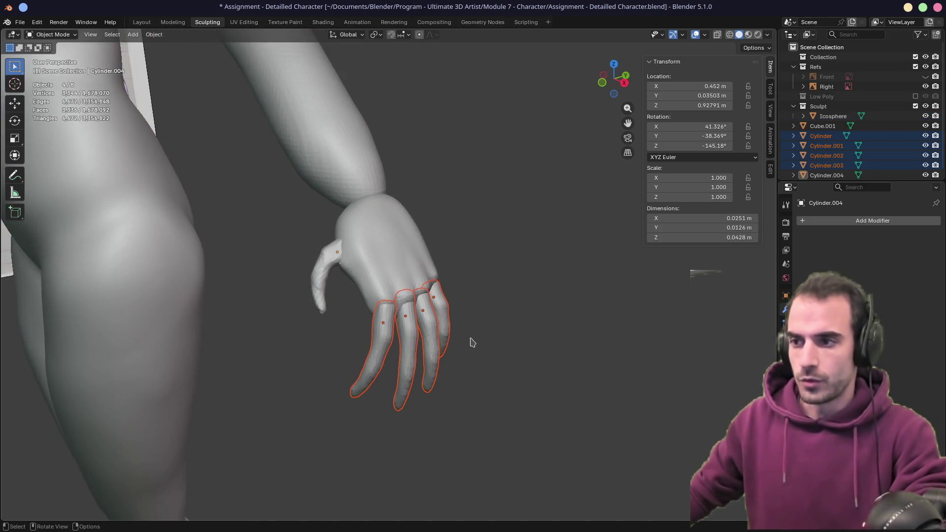
middle_drag(469, 342, 463, 318)
shift+click(320, 268)
shift+click(392, 252)
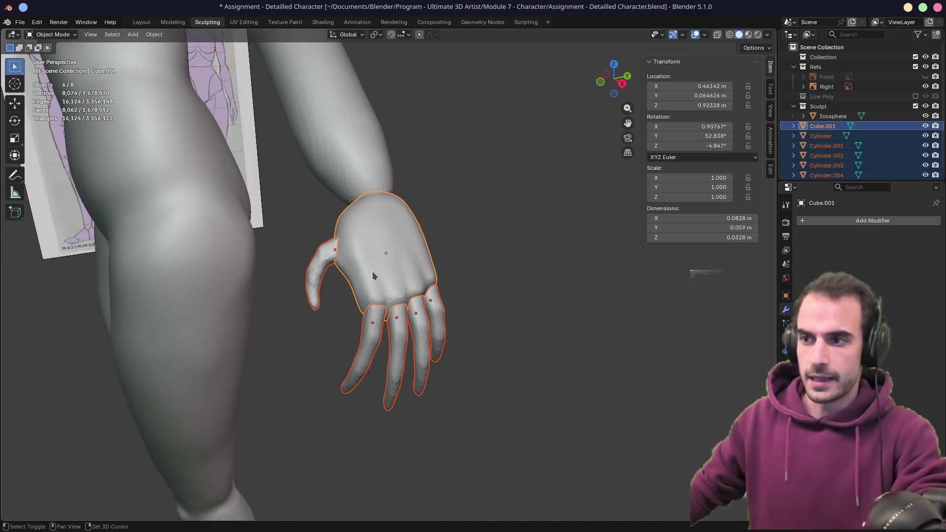
key(ctrl+j)
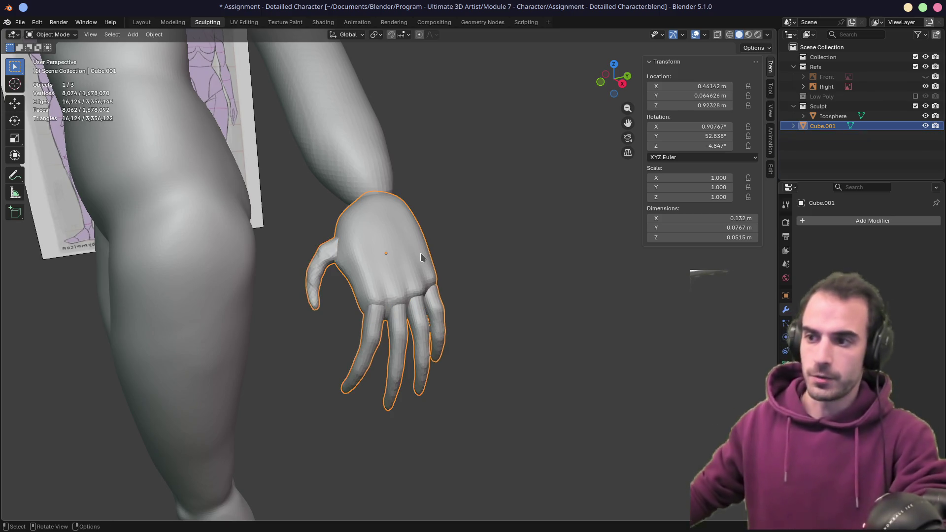
- Switch the joined hand into Sculpt Mode and show it as wireframe
middle_drag(422, 257, 445, 245)
key(ctrl+Tab)
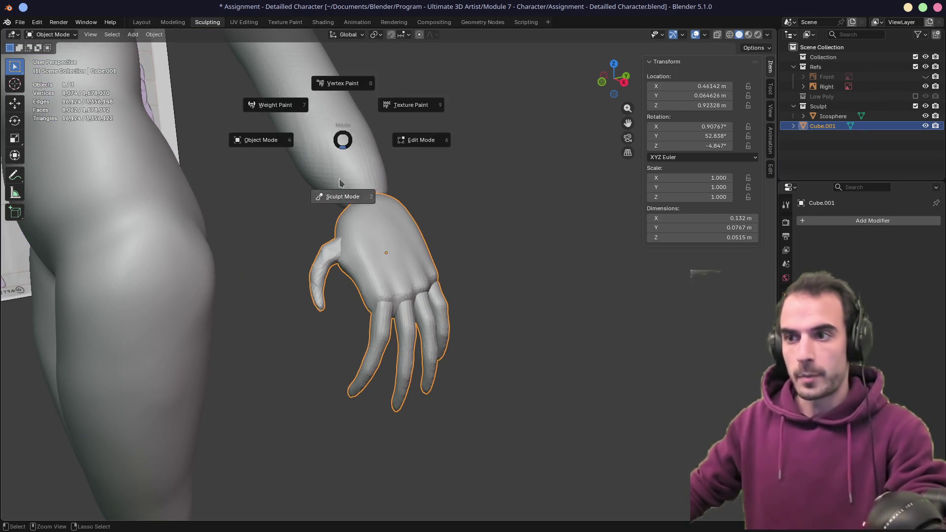
click(339, 183)
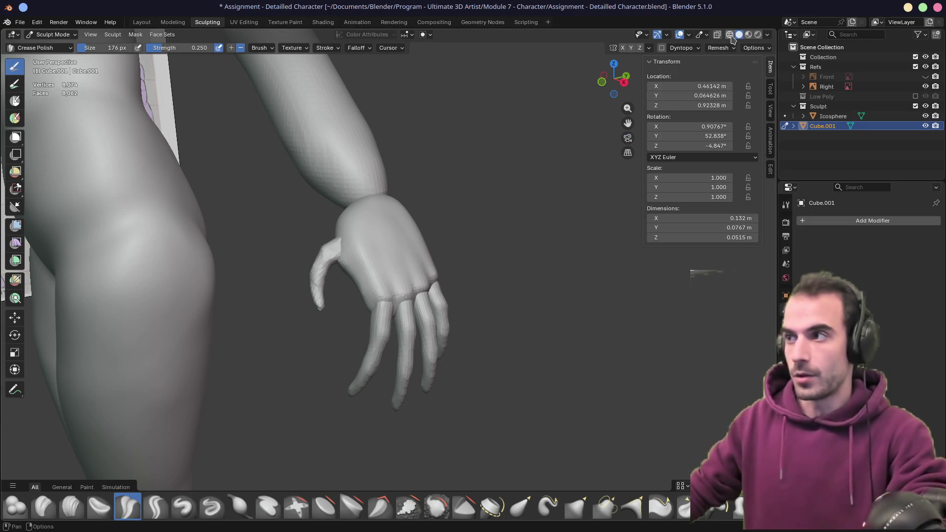
click(729, 35)
scroll(407, 286, up, 5)
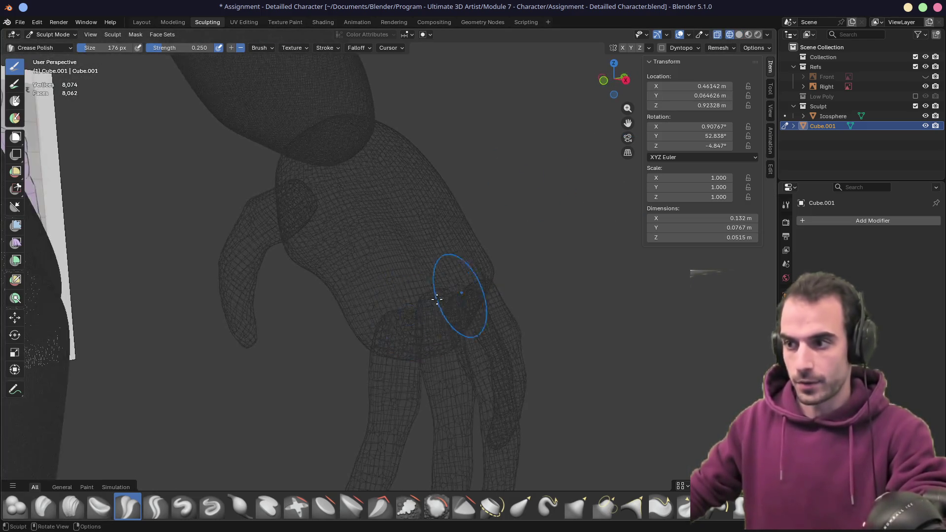
mouse_move(437, 299)
middle_down()
mouse_move(428, 317)
mouse_move(312, 333)
mouse_move(391, 327)
middle_up()
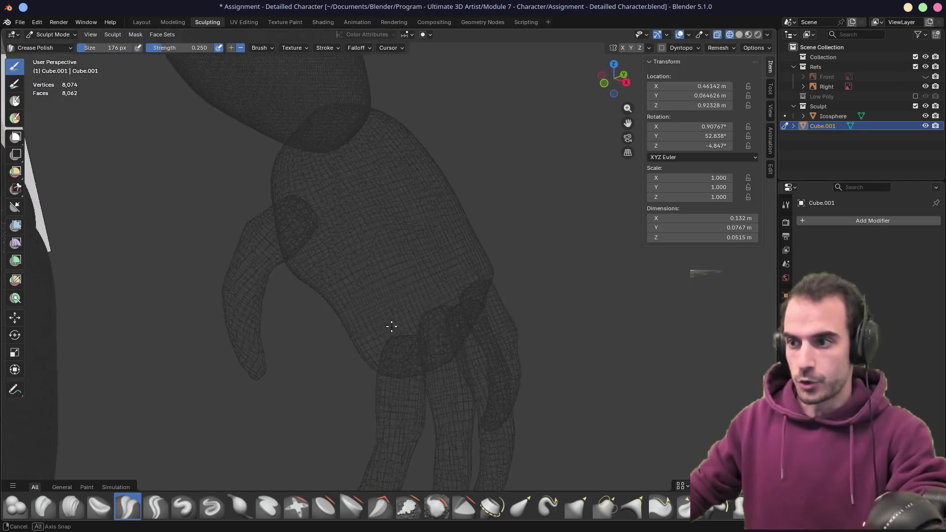
- Voxel-remesh the joined hand into a single mesh and return to solid shading
click(731, 49)
click(730, 127)
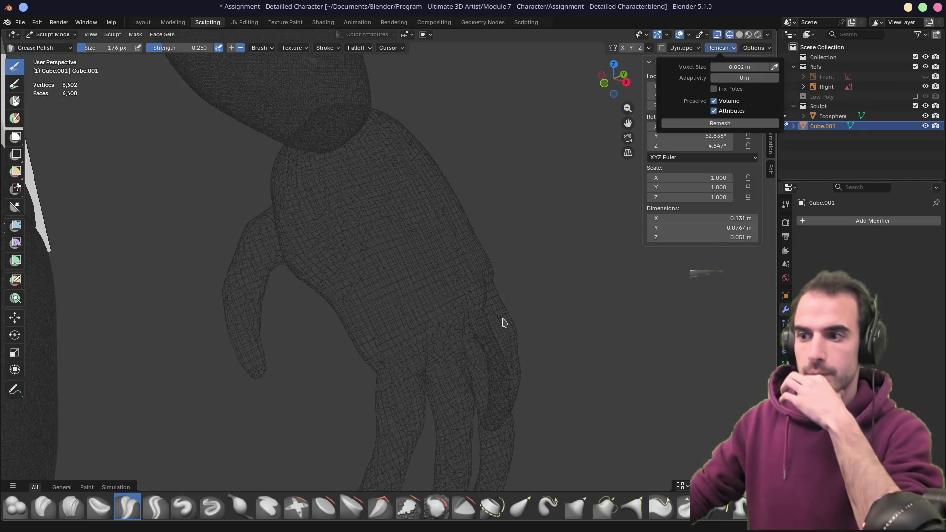
click(738, 34)
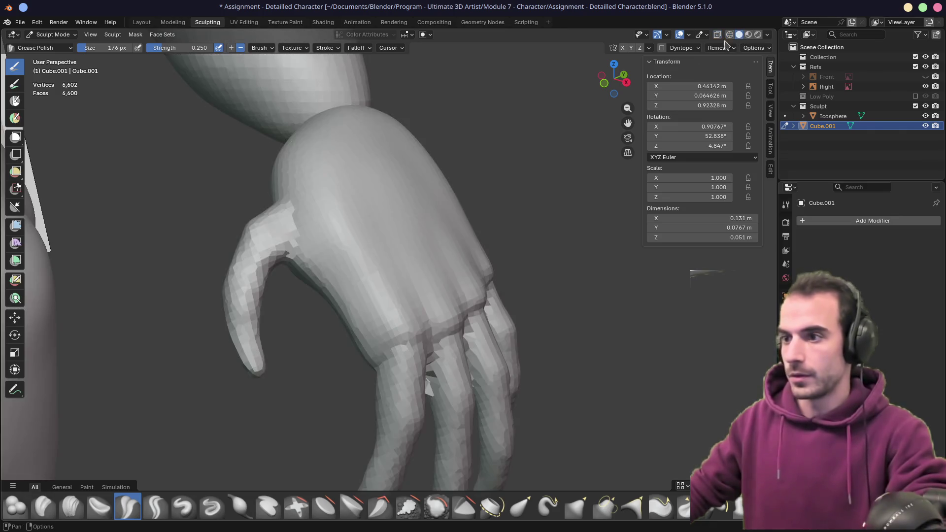
mouse_move(404, 257)
middle_down()
mouse_move(373, 264)
mouse_move(381, 261)
middle_up()
scroll(371, 264, up, 6)
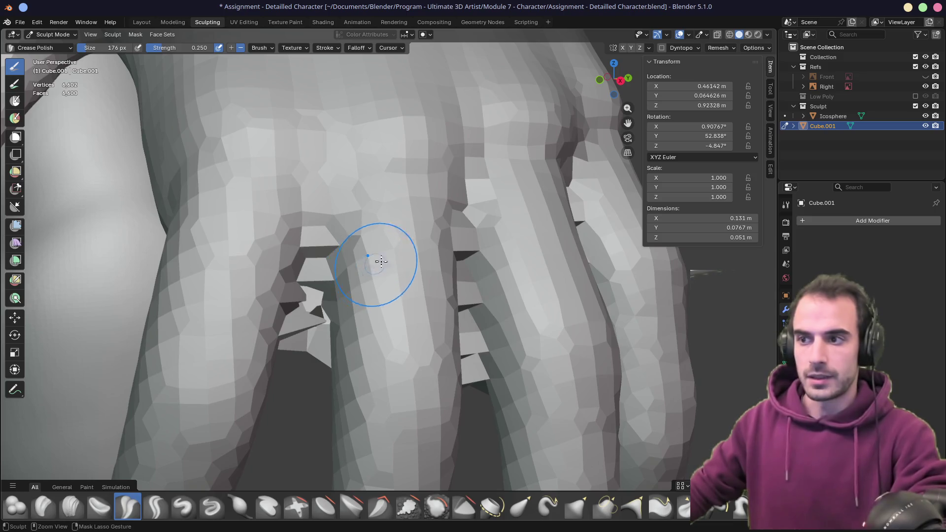
- Remesh the hand again at a 0.001 m voxel size and inspect the denser fingers
key(ctrl+r)
click(718, 47)
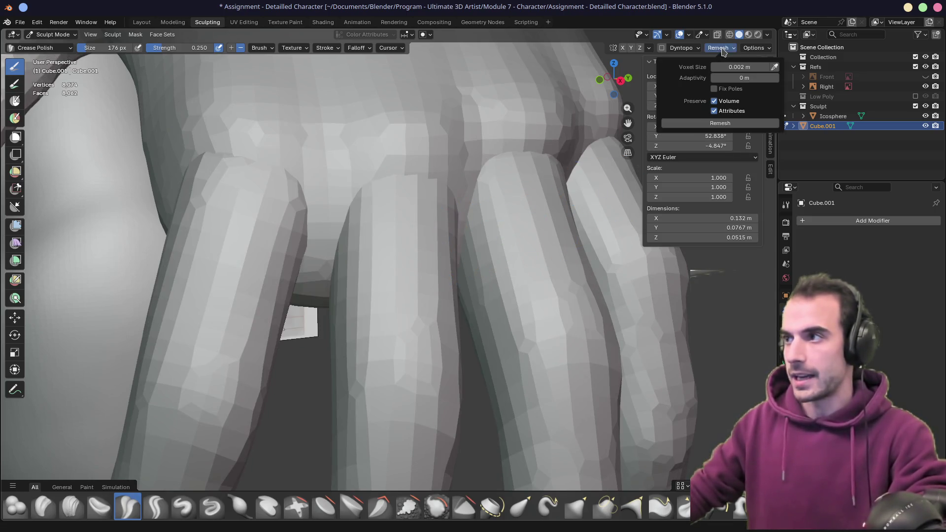
click(729, 68)
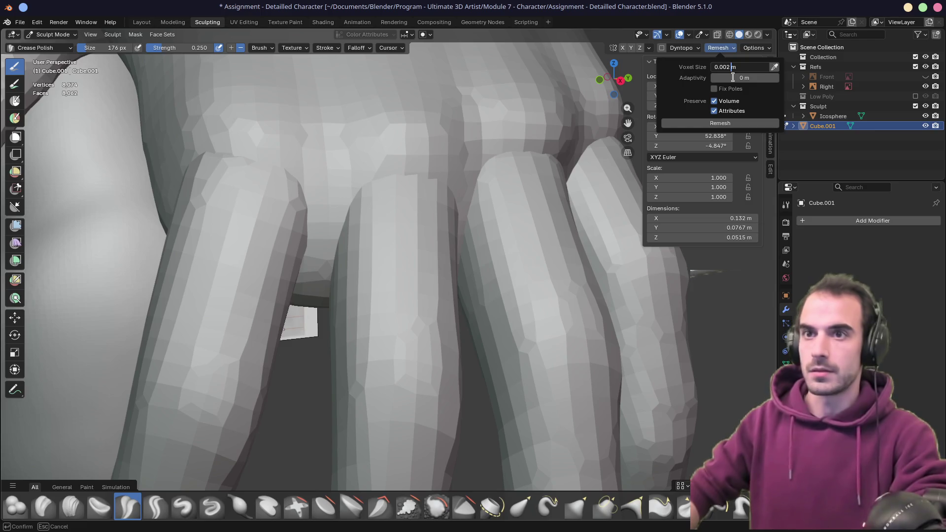
text(0.001)
key(Return)
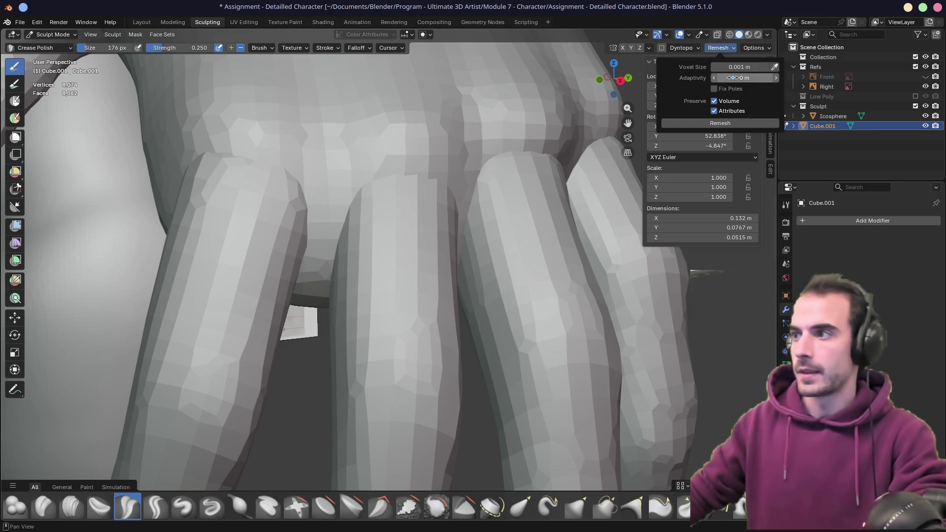
click(720, 123)
mouse_move(338, 249)
middle_down()
mouse_move(388, 245)
mouse_move(381, 249)
mouse_move(399, 224)
middle_up()
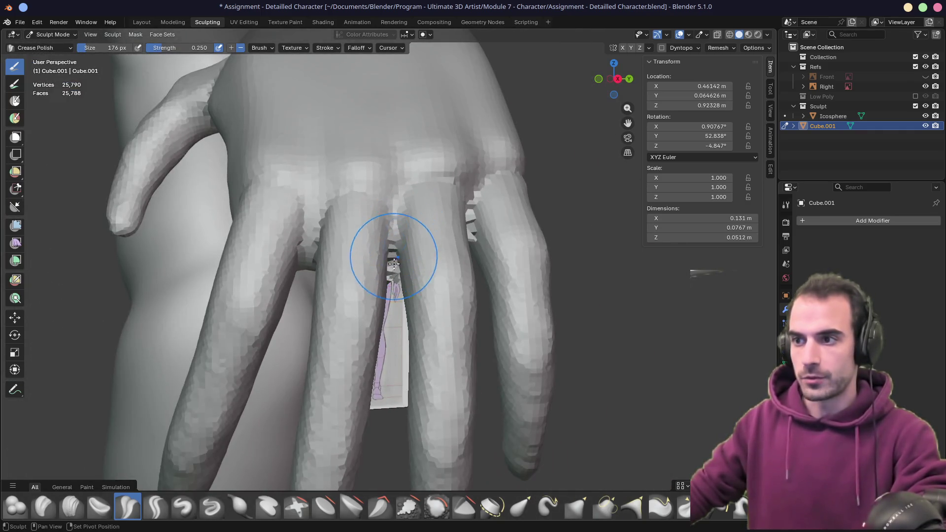
mouse_move(396, 294)
middle_down()
mouse_move(342, 221)
mouse_move(264, 234)
mouse_move(369, 275)
mouse_move(385, 253)
middle_up()
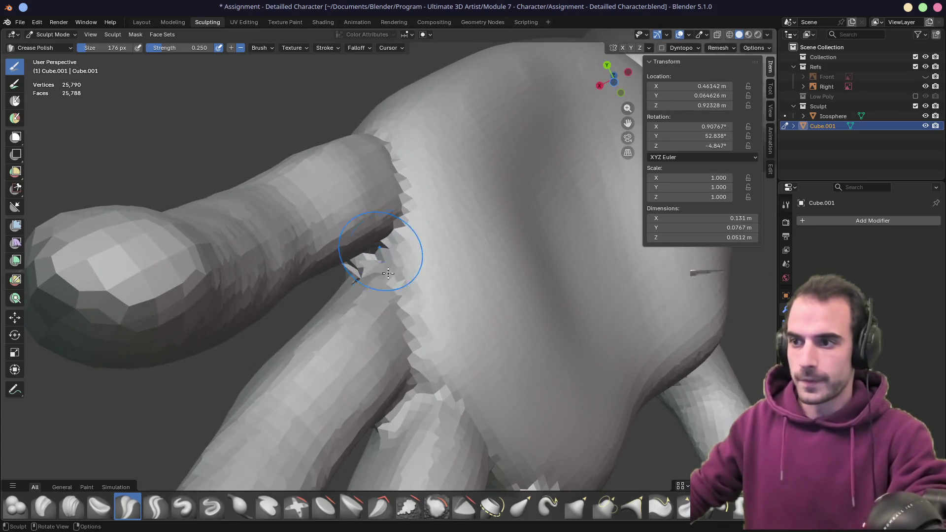
- Enlarge the brush to 282 px, view the finger crease, and switch to the Grab brush
key(f)
click(407, 276)
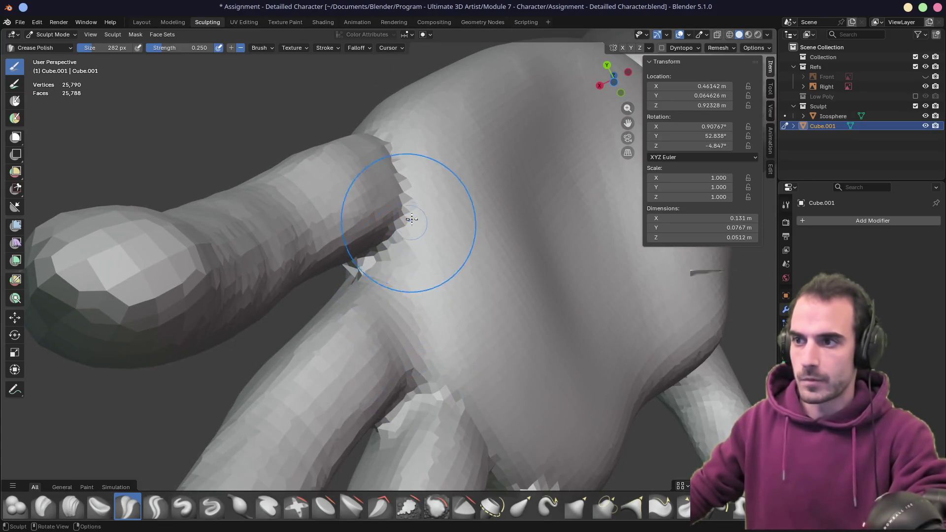
scroll(414, 206, up, 2)
middle_drag(414, 206, 369, 187)
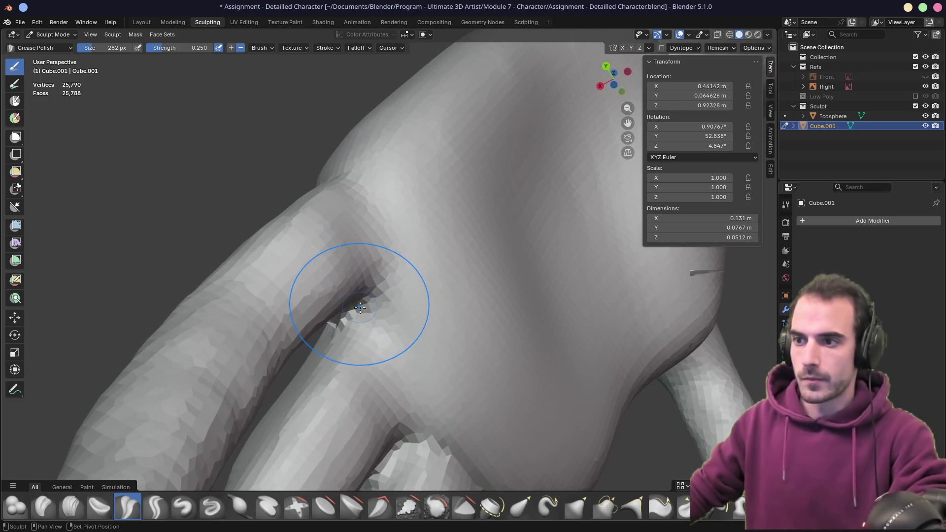
mouse_move(360, 307)
middle_down()
mouse_move(433, 296)
mouse_move(493, 335)
mouse_move(387, 307)
middle_up()
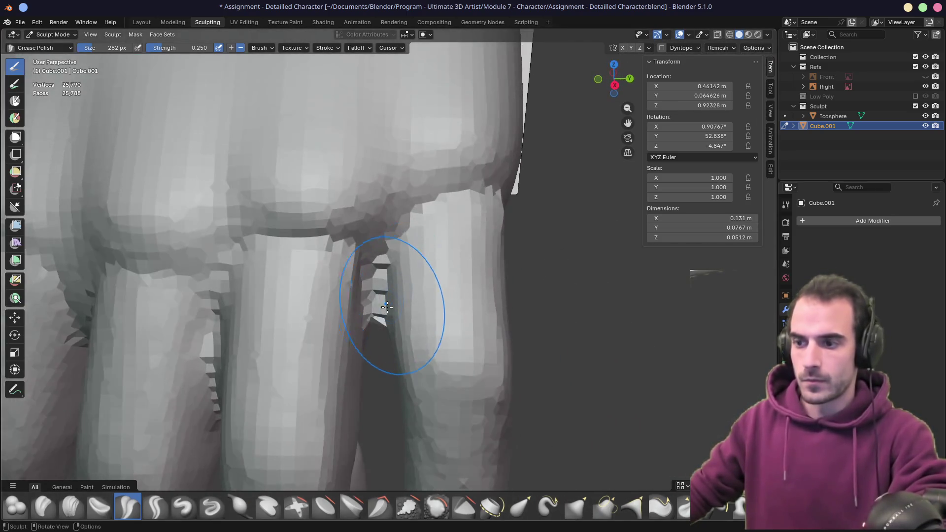
key(g)
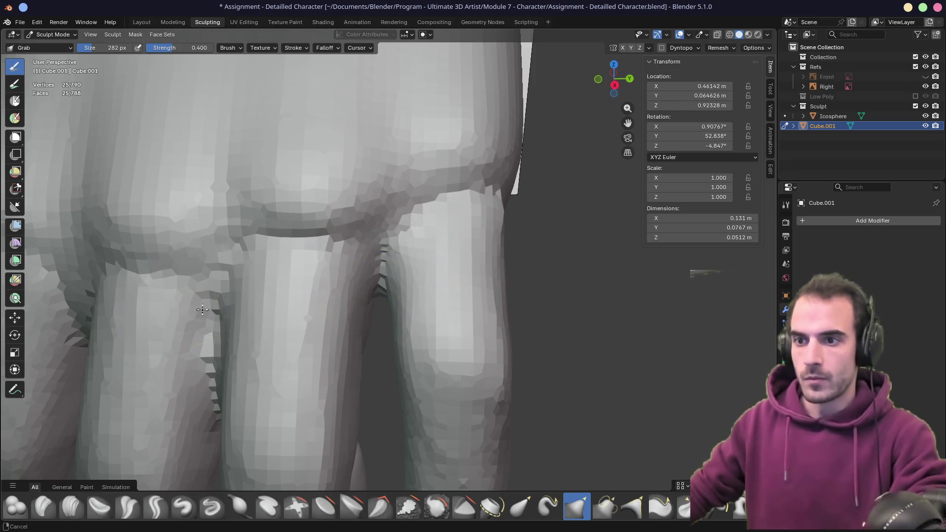
- Grab-pull the creases between the fingers upward to reshape them
mouse_move(379, 274)
middle_down()
mouse_move(412, 197)
mouse_move(456, 266)
middle_up()
drag(452, 253, 452, 195)
middle_drag(452, 194, 438, 233)
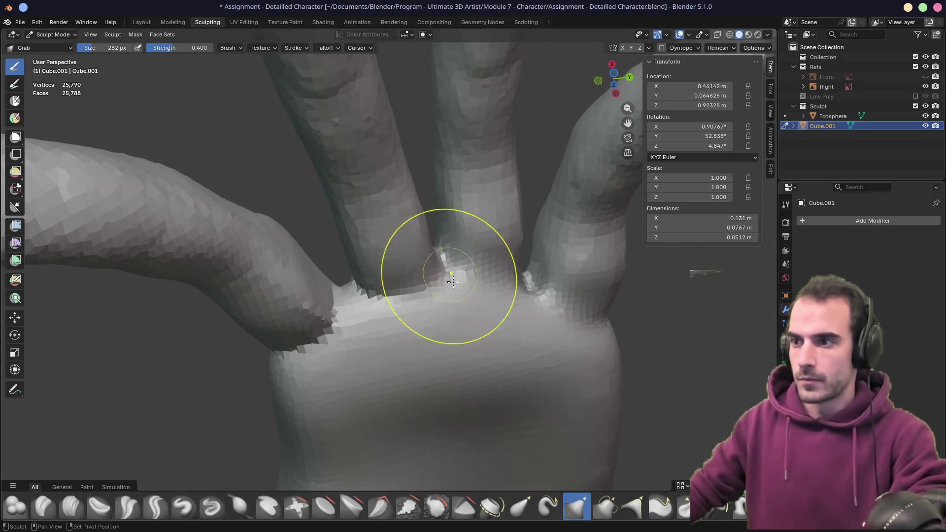
mouse_move(333, 300)
middle_down()
mouse_move(465, 338)
mouse_move(341, 292)
mouse_move(350, 237)
mouse_move(374, 187)
mouse_move(354, 225)
middle_up()
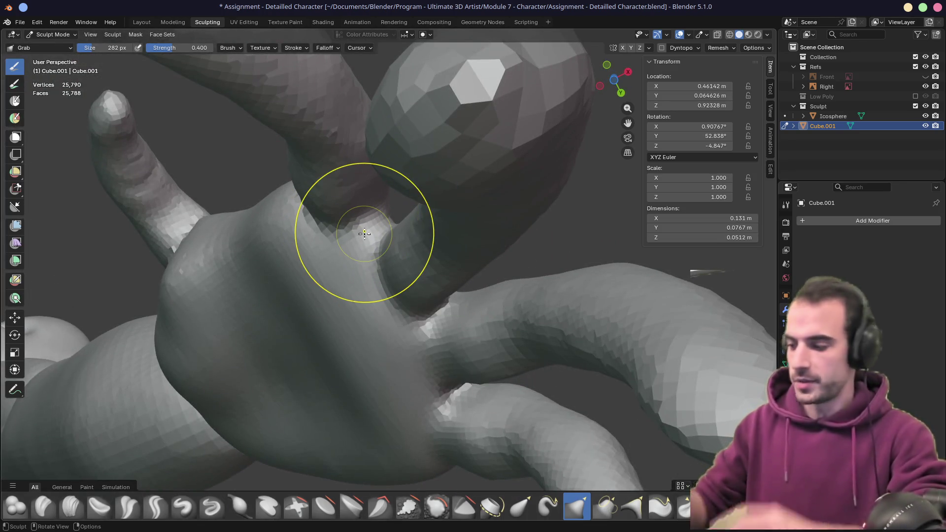
mouse_move(364, 234)
middle_down()
mouse_move(433, 246)
mouse_move(422, 238)
mouse_move(424, 256)
mouse_move(363, 243)
mouse_move(353, 213)
mouse_move(369, 169)
mouse_move(323, 241)
middle_up()
drag(323, 242, 334, 218)
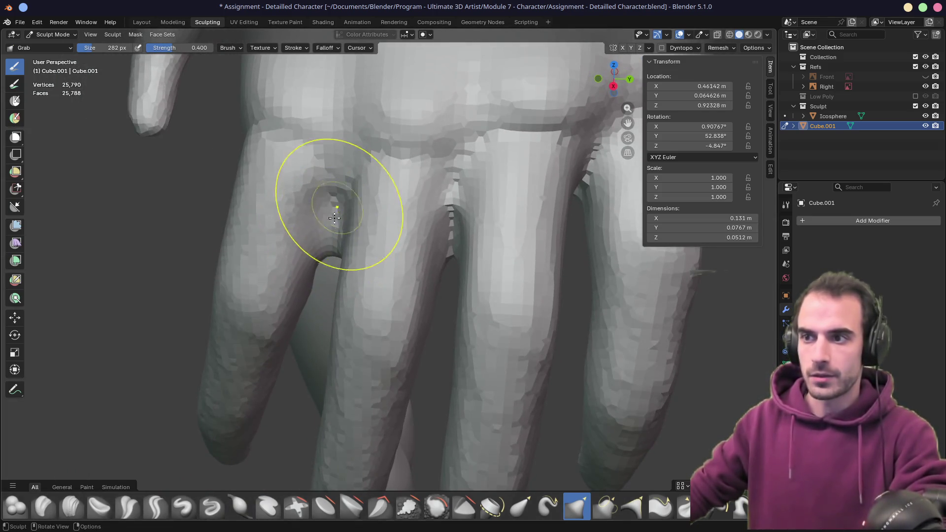
middle_drag(329, 213, 353, 158)
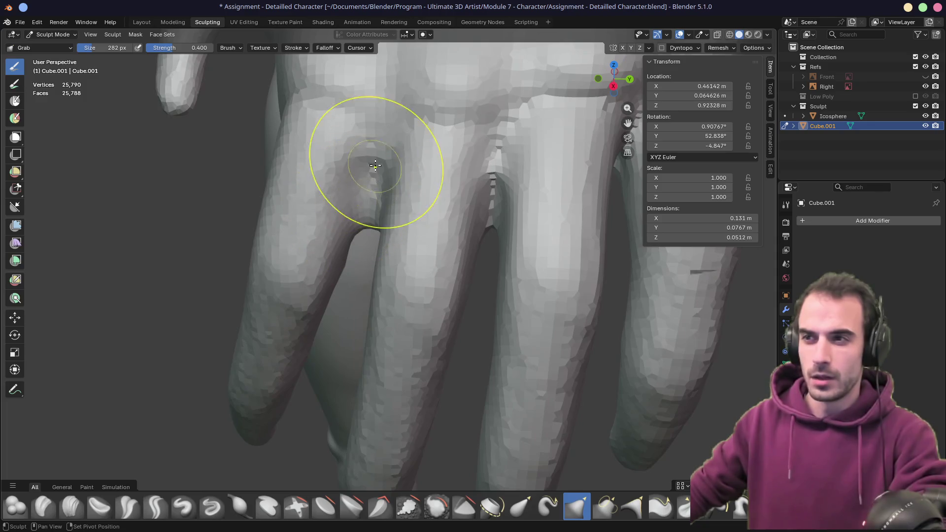
mouse_move(349, 211)
middle_down()
mouse_move(418, 166)
mouse_move(400, 141)
mouse_move(412, 101)
middle_up()
mouse_move(327, 190)
middle_down()
mouse_move(406, 159)
mouse_move(416, 182)
mouse_move(331, 184)
middle_up()
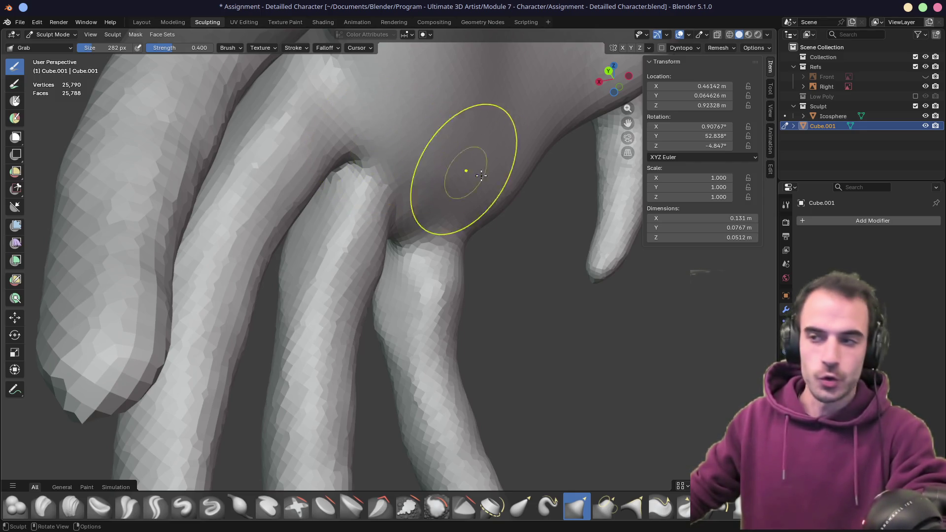
- Pull the fingertips and fingers downward so they hang longer and more naturally
middle_drag(454, 171, 416, 177)
mouse_move(289, 178)
middle_down()
mouse_move(372, 232)
mouse_move(397, 228)
mouse_move(376, 241)
mouse_move(460, 228)
middle_up()
drag(485, 231, 493, 236)
mouse_move(492, 237)
middle_down()
mouse_move(422, 205)
mouse_move(331, 264)
middle_up()
mouse_move(338, 317)
middle_down()
mouse_move(342, 269)
mouse_move(348, 285)
mouse_move(415, 298)
middle_up()
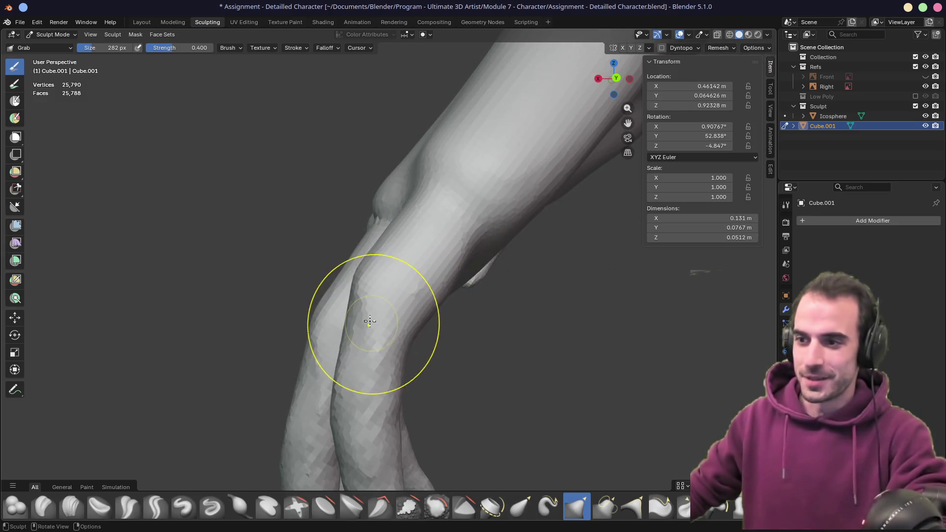
mouse_move(359, 422)
middle_down()
mouse_move(337, 349)
mouse_move(398, 367)
mouse_move(366, 340)
mouse_move(386, 338)
mouse_move(401, 316)
mouse_move(417, 222)
middle_up()
drag(417, 222, 456, 202)
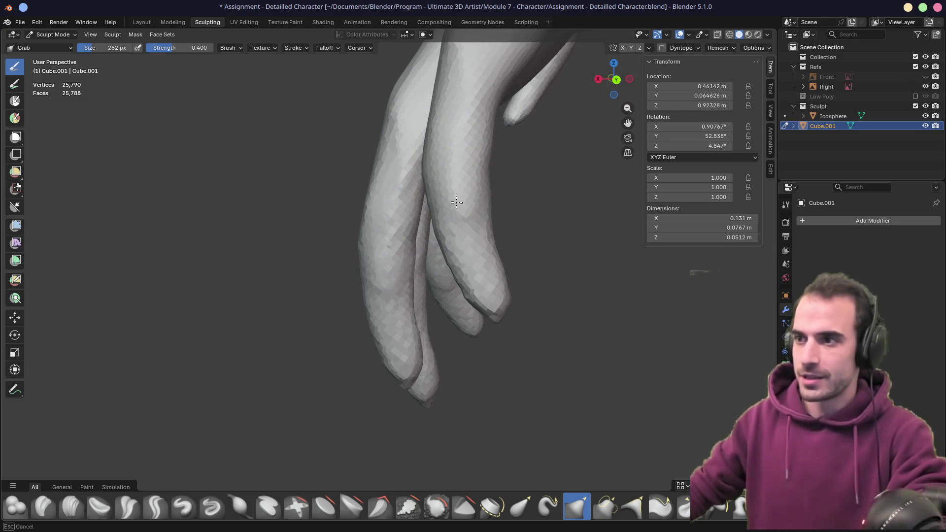
middle_drag(490, 268, 431, 262)
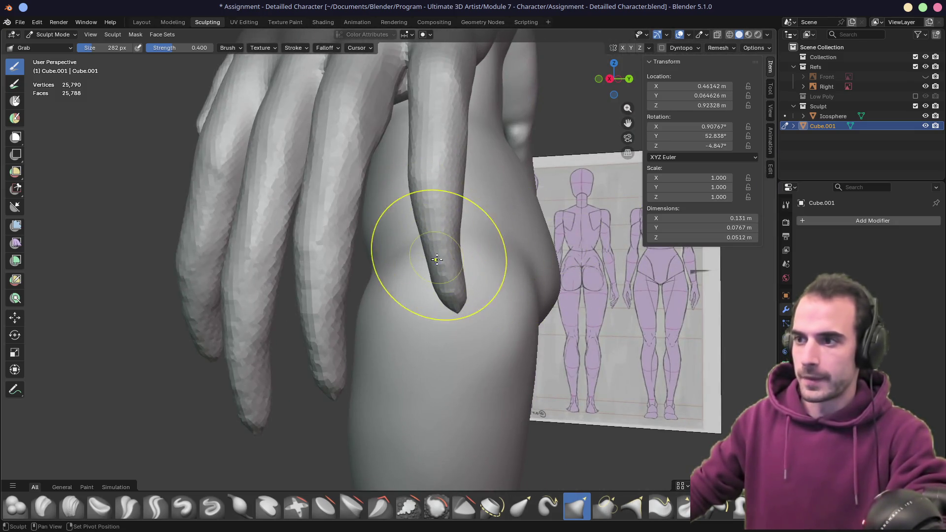
drag(463, 207, 452, 282)
middle_drag(398, 270, 385, 217)
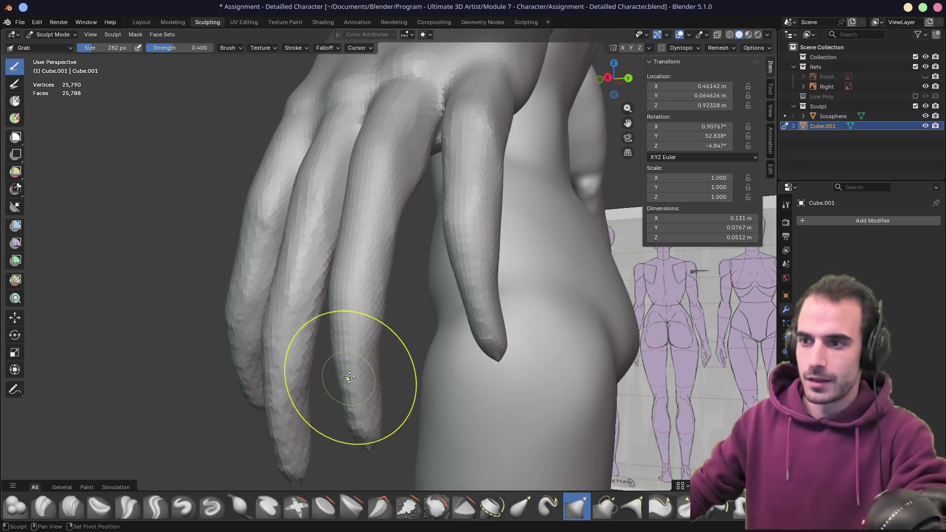
mouse_move(362, 416)
middle_down()
mouse_move(313, 374)
mouse_move(333, 388)
mouse_move(363, 261)
mouse_move(395, 251)
mouse_move(433, 253)
mouse_move(432, 264)
middle_up()
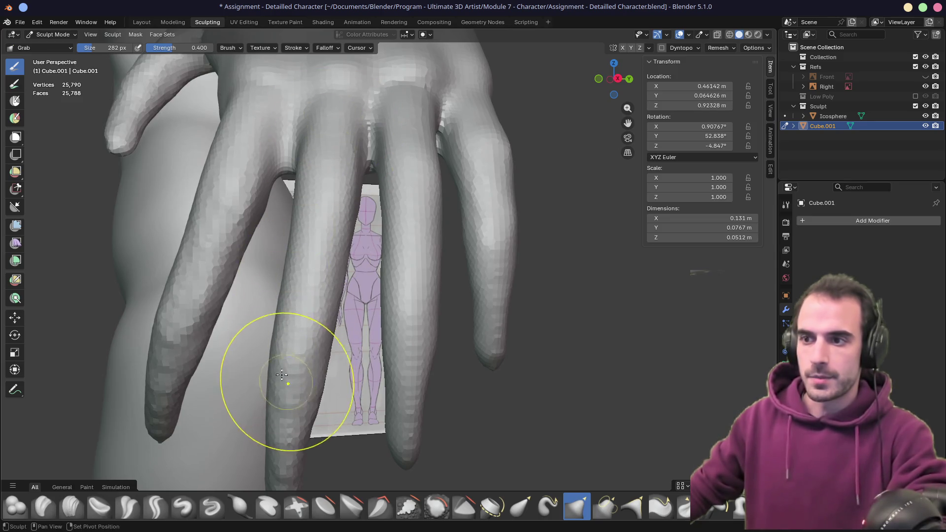
mouse_move(281, 375)
middle_down()
mouse_move(320, 321)
mouse_move(257, 345)
mouse_move(222, 328)
middle_up()
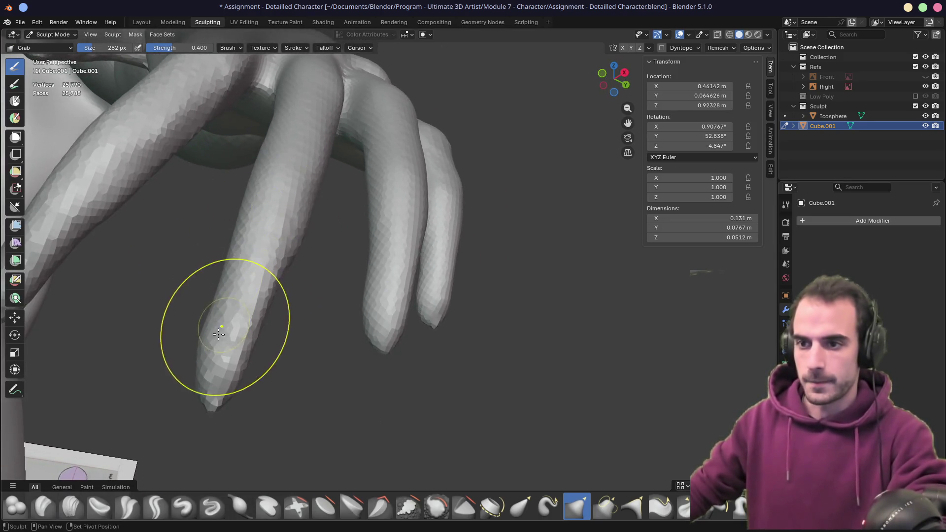
mouse_move(297, 296)
middle_down()
mouse_move(247, 290)
mouse_move(249, 335)
mouse_move(285, 362)
mouse_move(220, 313)
middle_up()
- Enlarge the brush to 406 px and switch to the Inflate/Deflate brush
key(f)
click(280, 348)
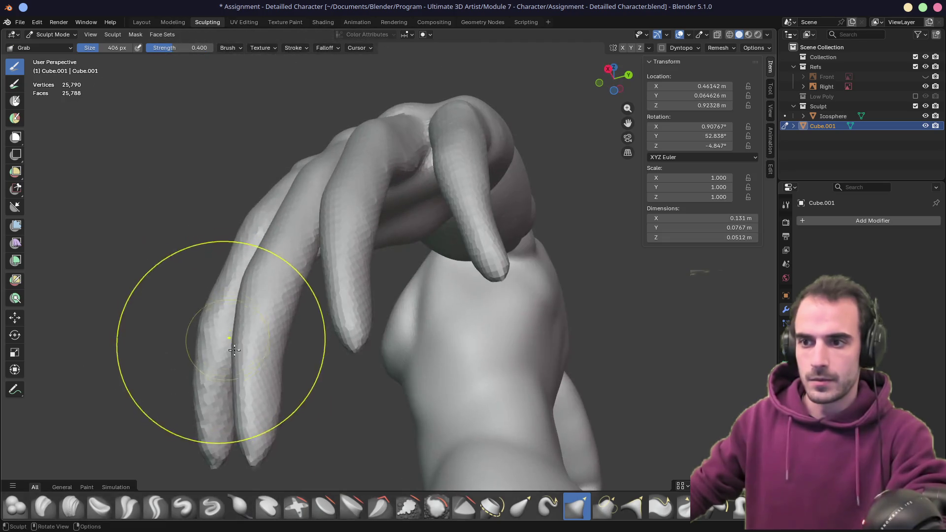
mouse_move(275, 366)
middle_down()
mouse_move(391, 279)
mouse_move(433, 306)
mouse_move(351, 357)
mouse_move(387, 322)
middle_up()
click(240, 506)
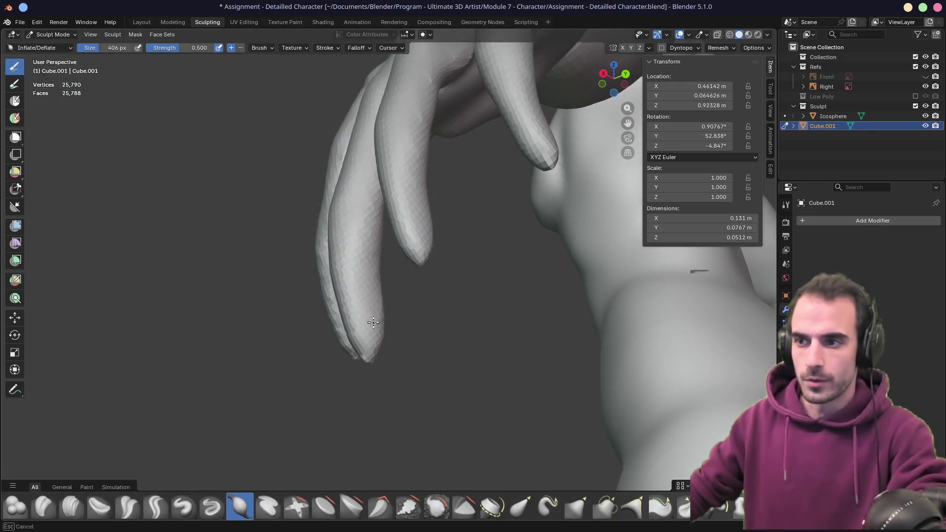
- Shrink the Inflate/Deflate brush to 258 px and inflate the fingers from several sides
middle_drag(388, 286, 435, 303)
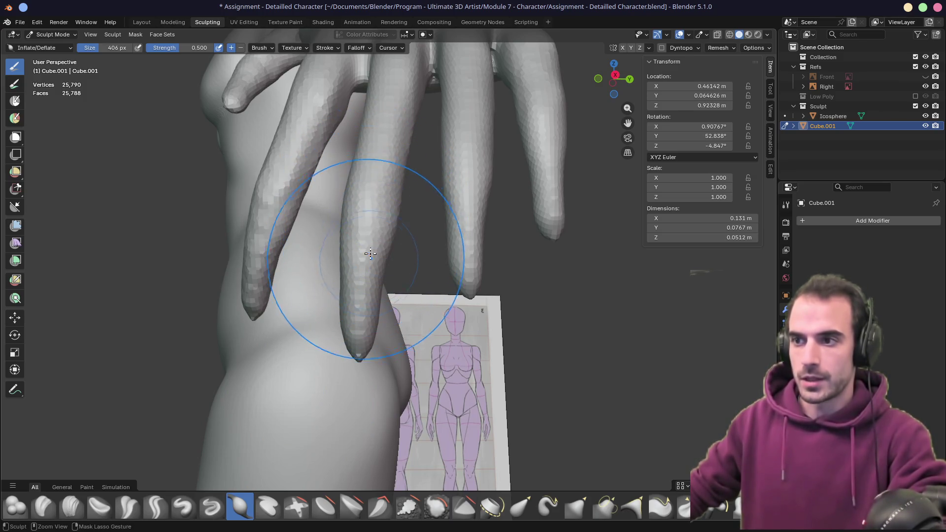
middle_drag(391, 216, 354, 289)
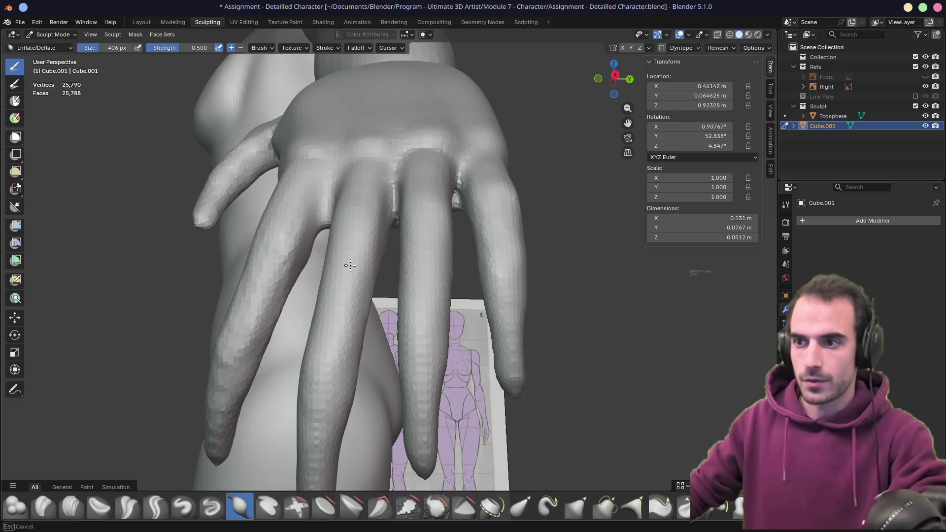
key(f)
click(327, 280)
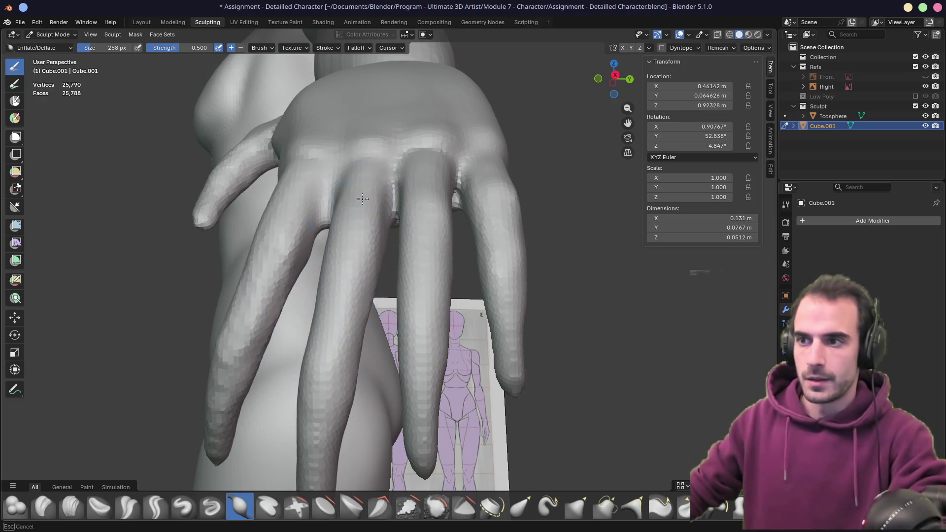
middle_drag(362, 199, 353, 263)
middle_drag(374, 295, 506, 315)
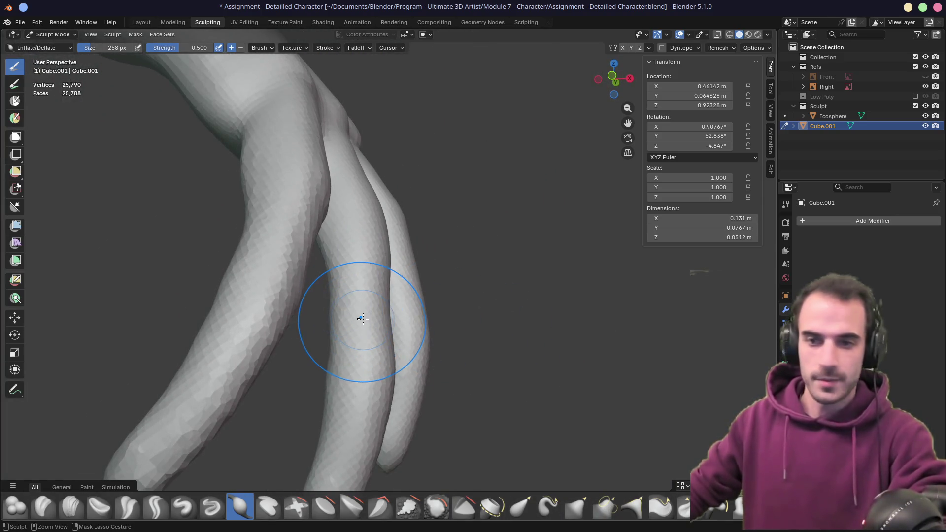
mouse_move(404, 307)
middle_down()
mouse_move(330, 281)
mouse_move(359, 298)
mouse_move(377, 335)
mouse_move(382, 395)
mouse_move(291, 391)
mouse_move(436, 403)
middle_up()
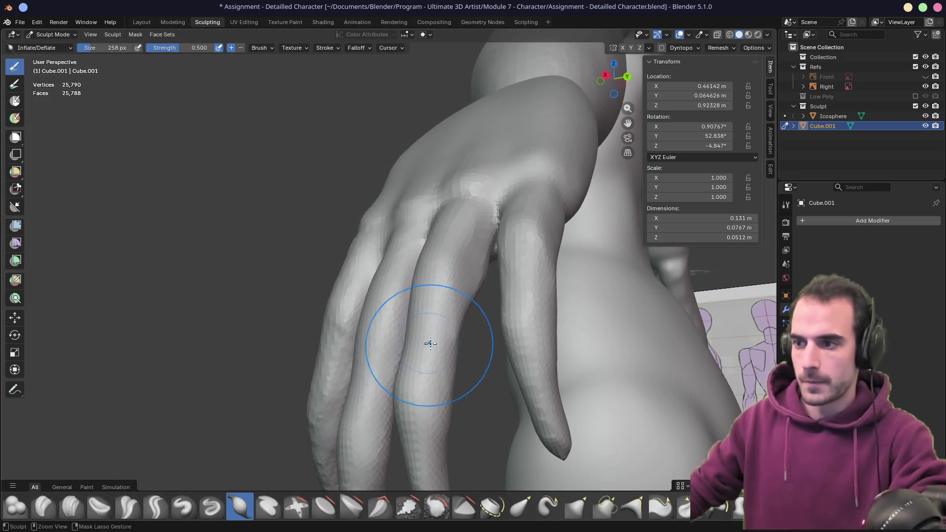
middle_drag(429, 344, 435, 394)
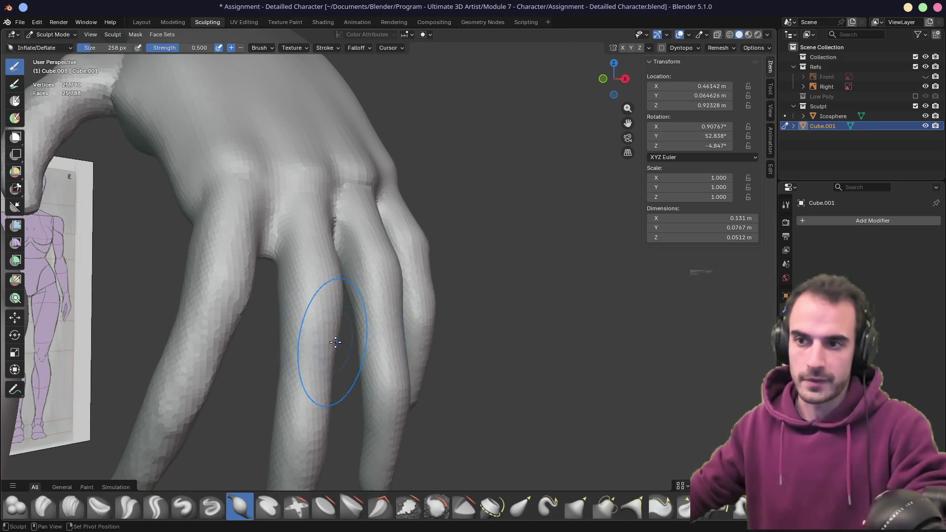
- Inflate the finger up toward the knuckle and round out the fingertips
shift+middle_drag(340, 340, 274, 239)
shift+middle_drag(247, 271, 241, 277)
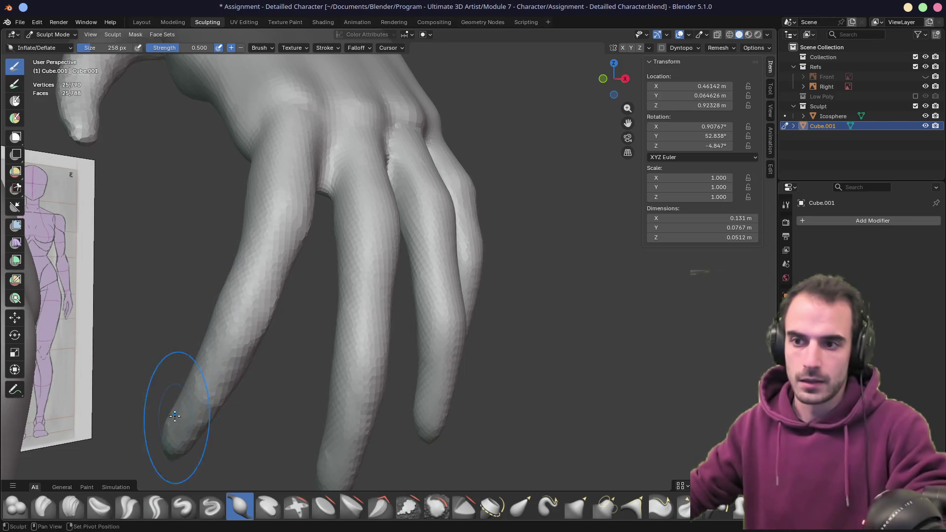
middle_drag(266, 246, 248, 316)
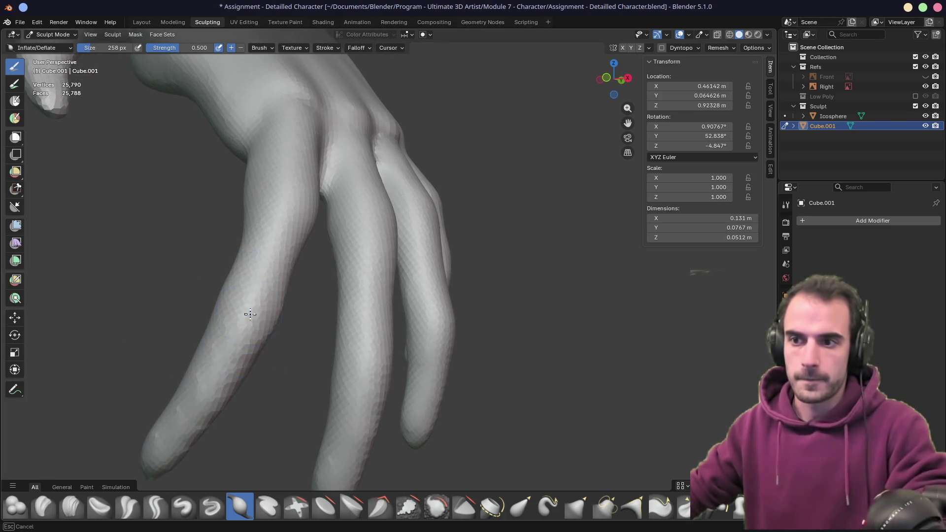
mouse_move(256, 231)
mouse_down()
mouse_move(272, 197)
mouse_move(300, 211)
mouse_up()
mouse_move(299, 211)
middle_down()
mouse_move(301, 169)
mouse_move(344, 250)
mouse_move(346, 321)
mouse_move(386, 359)
mouse_move(358, 342)
middle_up()
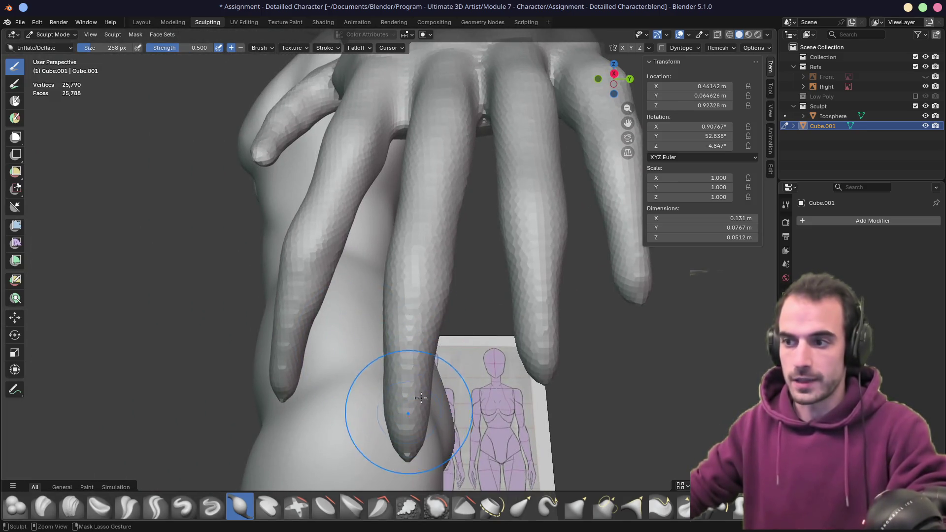
mouse_move(421, 398)
middle_down()
mouse_move(413, 301)
mouse_move(371, 302)
mouse_move(360, 317)
middle_up()
key(g)
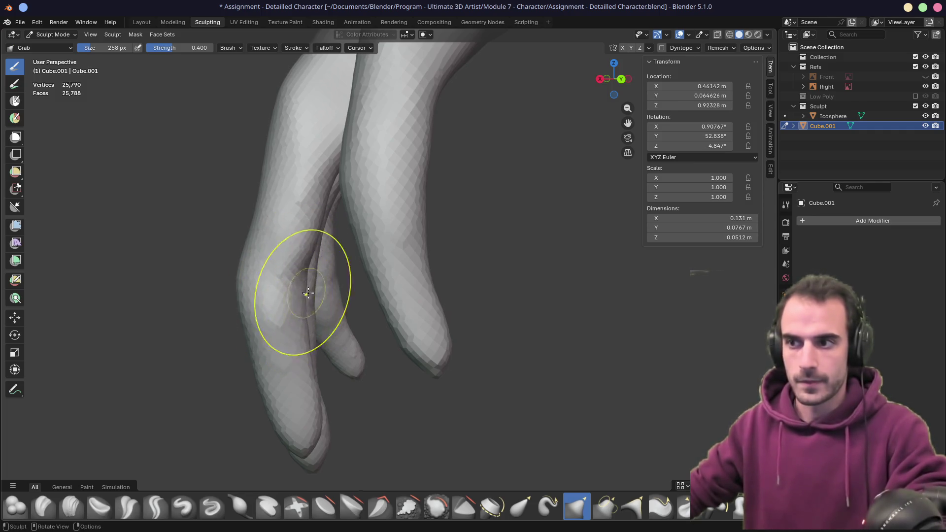
- Set the Grab brush to 354 px and pull the thumb base and hand edge into shape
scroll(307, 293, down, 3)
mouse_move(359, 296)
middle_down()
mouse_move(411, 365)
mouse_move(462, 307)
mouse_move(317, 260)
mouse_move(433, 296)
mouse_move(443, 276)
mouse_move(437, 264)
mouse_move(400, 351)
mouse_move(486, 302)
middle_up()
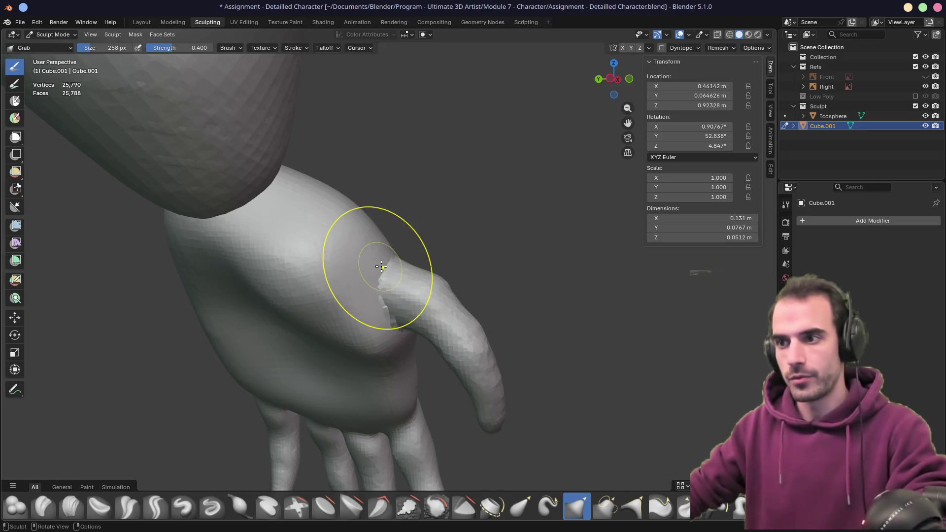
key(f)
click(401, 279)
mouse_move(378, 264)
middle_down()
mouse_move(271, 320)
mouse_move(348, 281)
middle_up()
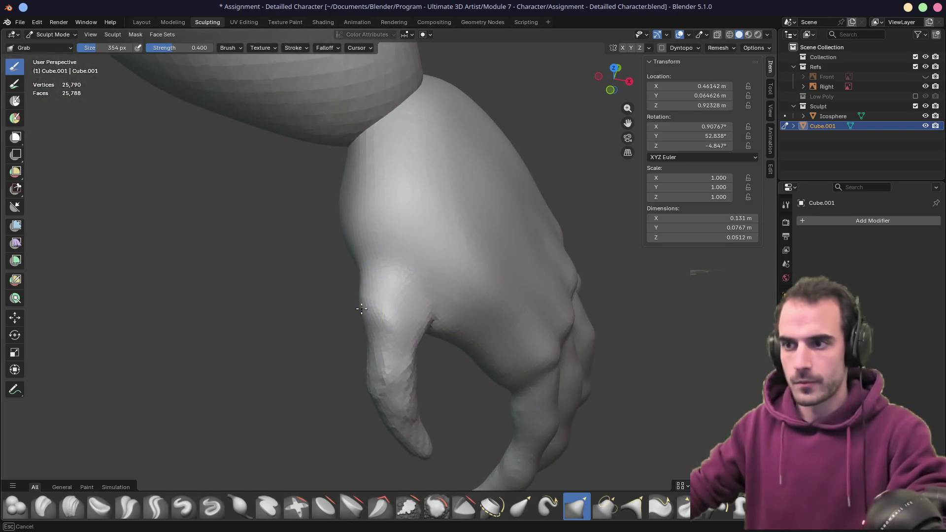
mouse_move(365, 299)
middle_down()
mouse_move(437, 213)
mouse_move(372, 257)
mouse_move(424, 221)
mouse_move(363, 286)
mouse_move(378, 370)
mouse_move(365, 327)
mouse_move(379, 350)
middle_up()
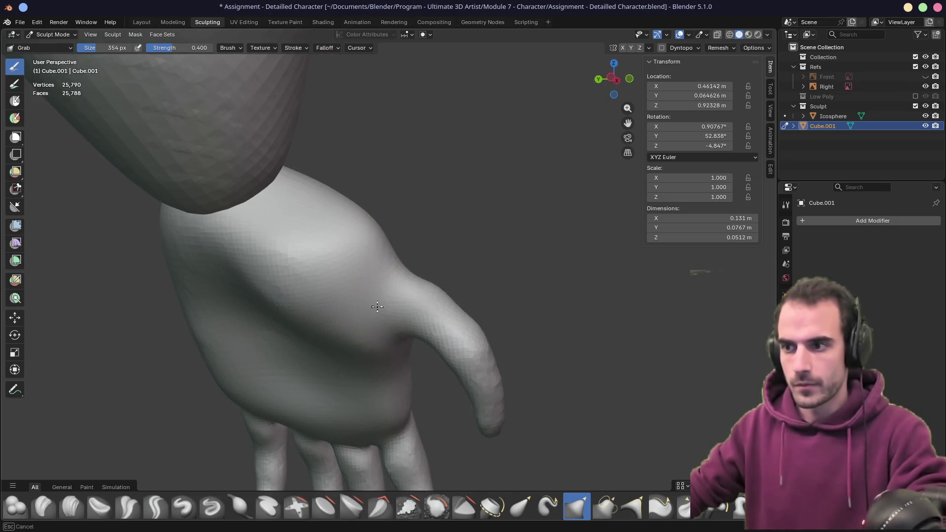
mouse_move(377, 307)
middle_down()
mouse_move(327, 316)
mouse_move(369, 278)
middle_up()
middle_drag(394, 316, 375, 300)
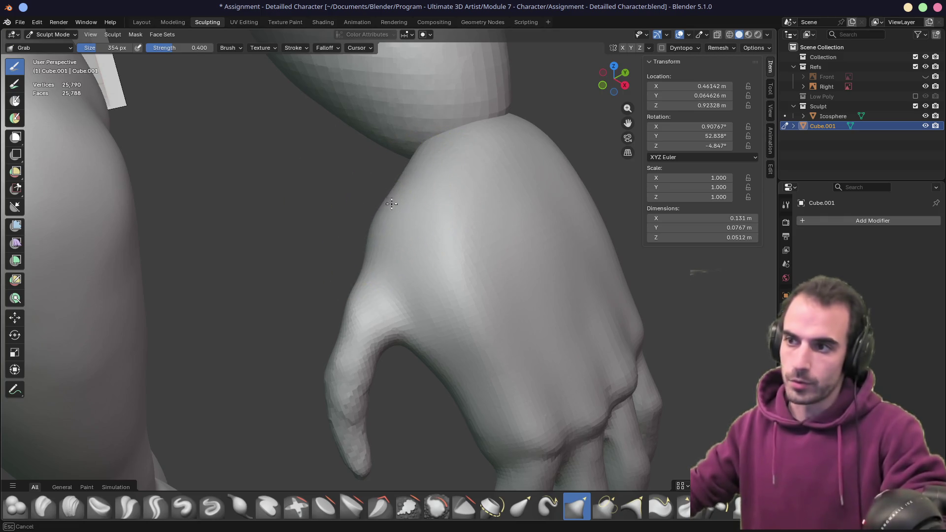
mouse_move(408, 344)
middle_down()
mouse_move(414, 257)
mouse_move(397, 295)
mouse_move(377, 308)
middle_up()
key(x)
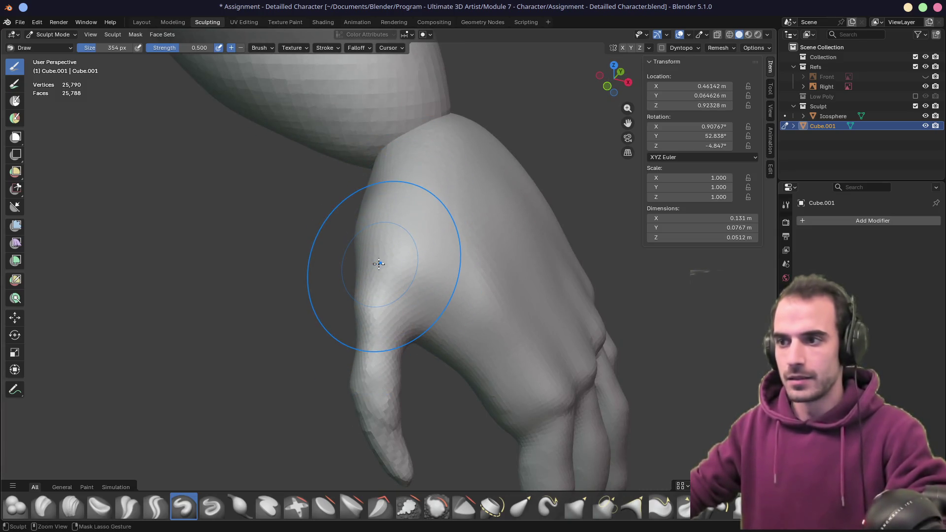
- Shrink the Draw brush to 238 px and orbit around the hand
click(364, 225)
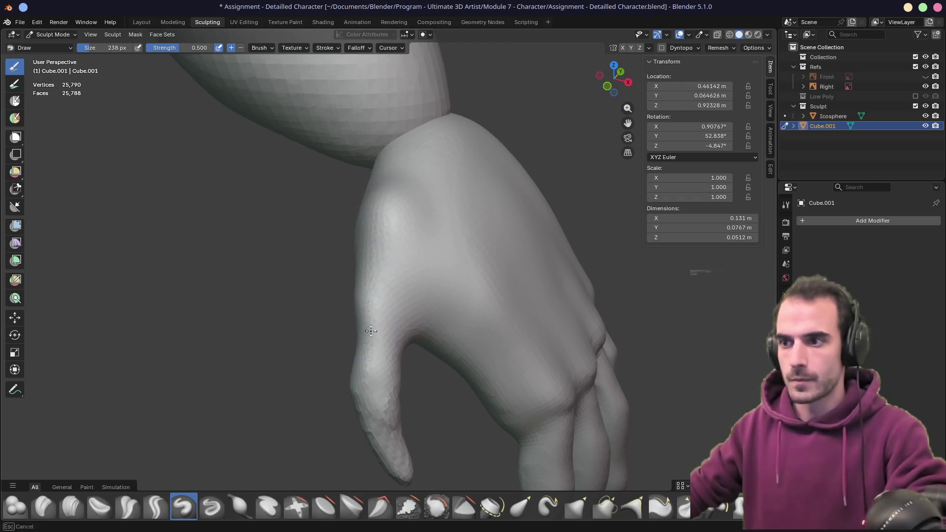
mouse_move(361, 316)
middle_down()
mouse_move(375, 297)
mouse_move(362, 327)
middle_up()
middle_drag(375, 265, 392, 221)
- Use the Grab brush at 378 px to reshape the thumb's base and tip
key(g)
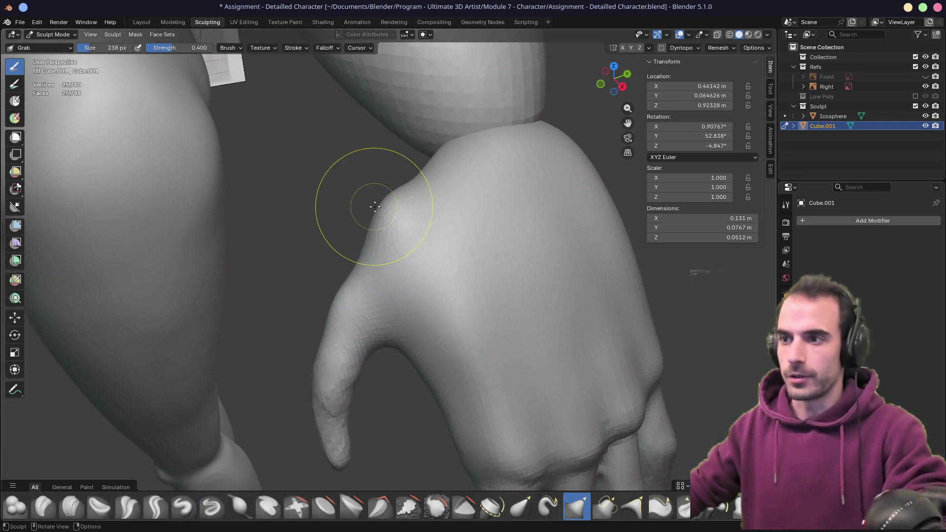
key(f)
click(394, 209)
mouse_move(408, 212)
middle_down()
mouse_move(483, 194)
mouse_move(399, 211)
middle_up()
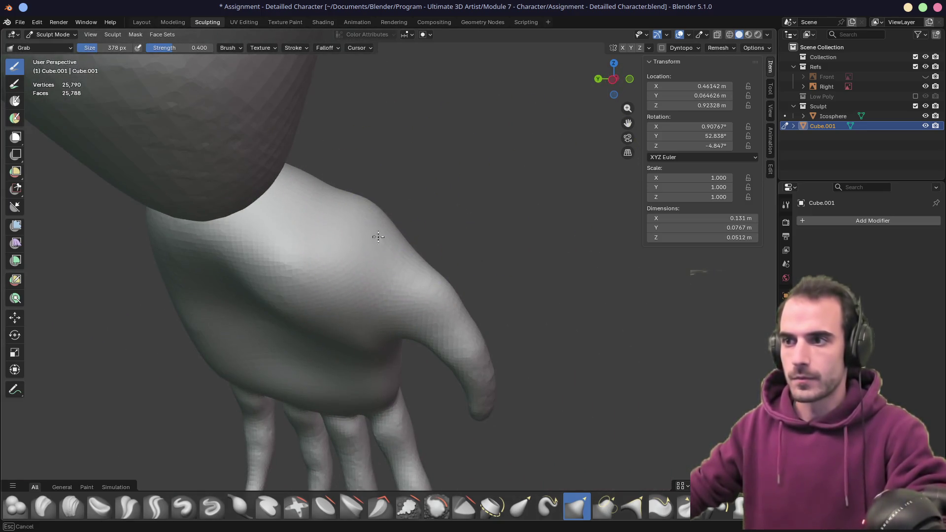
middle_drag(276, 310, 302, 295)
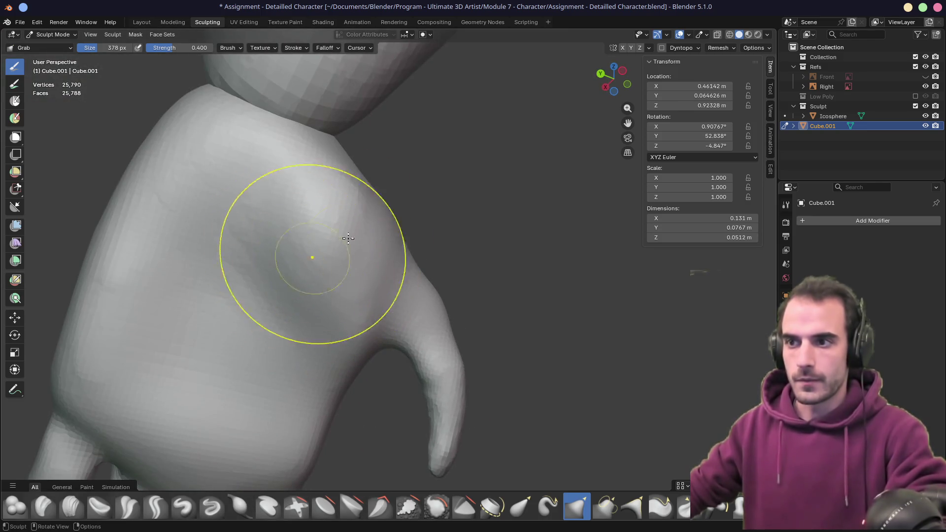
mouse_move(349, 238)
middle_down()
mouse_move(282, 274)
mouse_move(454, 192)
middle_up()
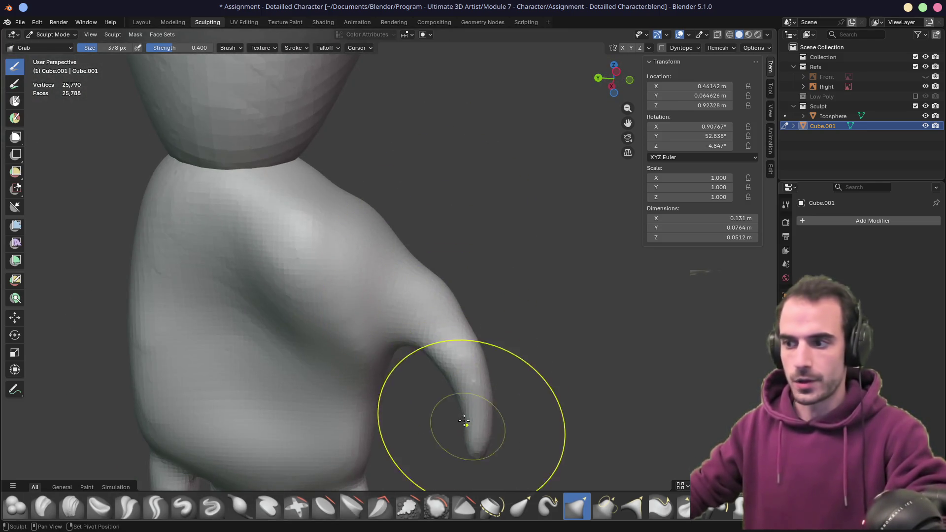
mouse_move(464, 421)
middle_down()
mouse_move(396, 308)
mouse_move(427, 278)
mouse_move(376, 321)
mouse_move(363, 312)
mouse_move(359, 236)
middle_up()
click(242, 506)
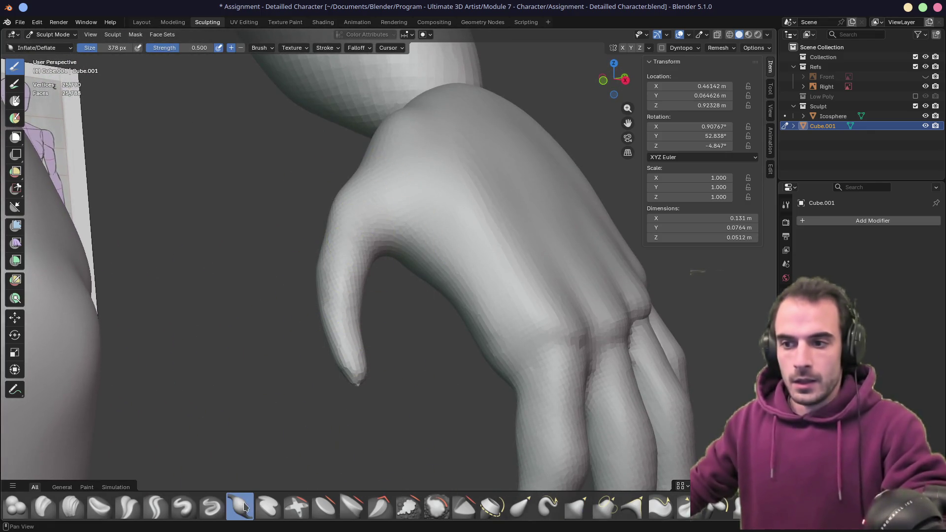
- Inflate the thumb with a 164 px brush, then switch to sculpting the Icosphere body
key(f)
click(315, 245)
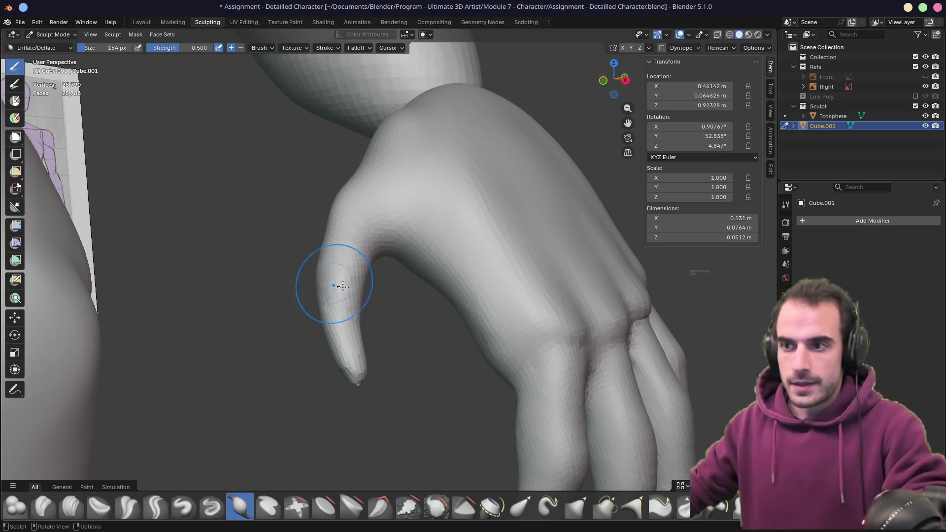
middle_drag(321, 274, 361, 237)
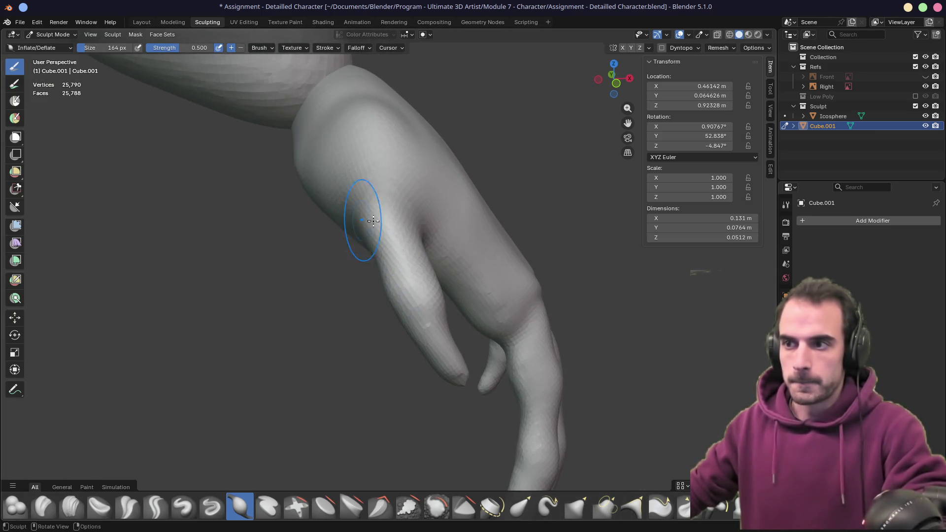
mouse_move(421, 256)
middle_down()
mouse_move(430, 258)
mouse_move(346, 348)
mouse_move(350, 357)
mouse_move(348, 343)
middle_up()
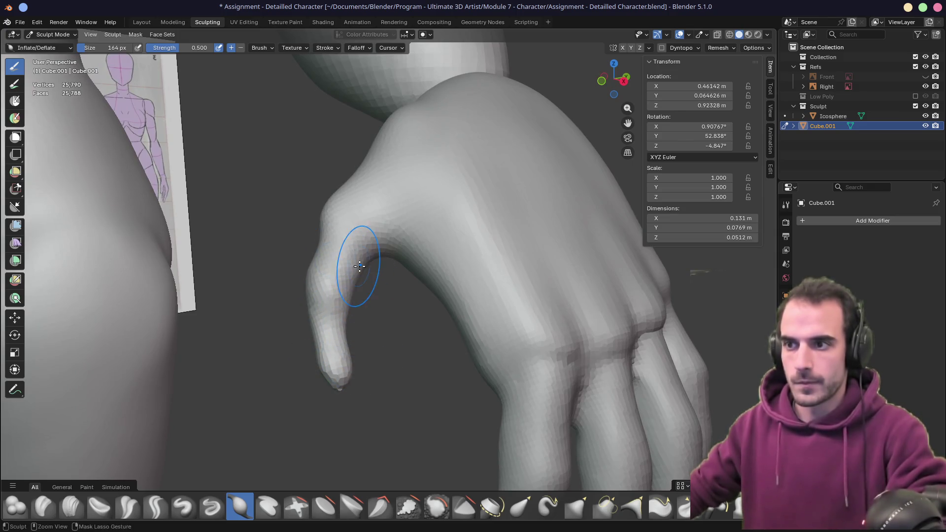
middle_drag(359, 265, 323, 200)
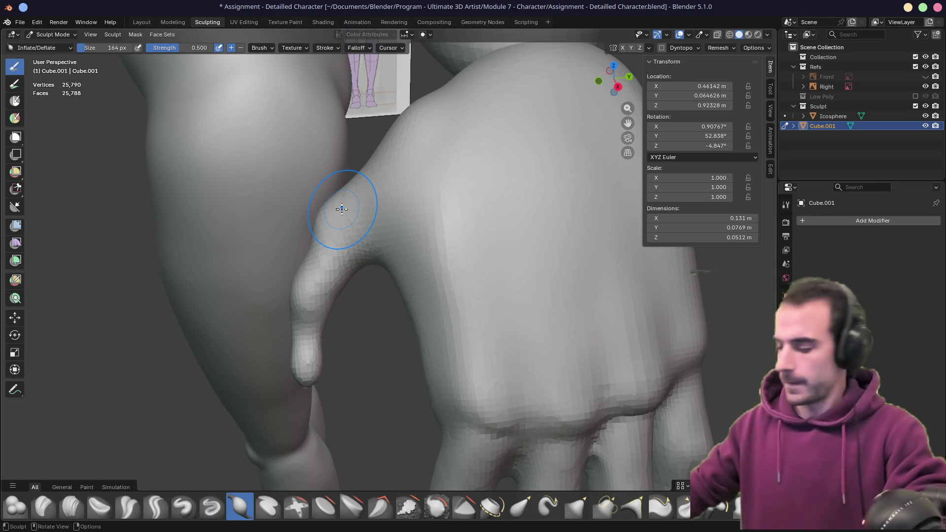
mouse_move(341, 209)
middle_down()
mouse_move(353, 226)
mouse_move(422, 250)
mouse_move(328, 228)
mouse_move(362, 212)
mouse_move(375, 217)
mouse_move(323, 211)
mouse_move(439, 216)
mouse_move(369, 190)
mouse_move(402, 391)
mouse_move(376, 270)
middle_up()
key(alt+q)
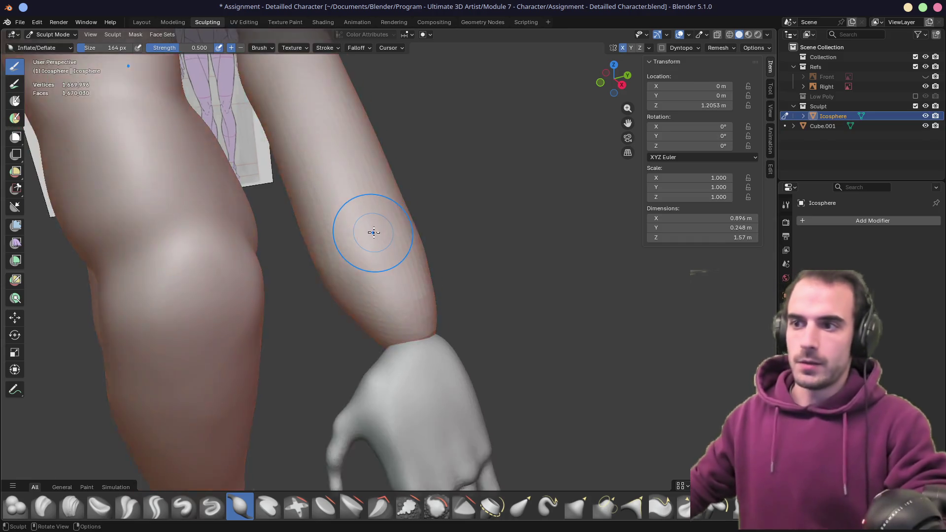
- Zoom in on the forearm and hand and set up the Grab brush at 564 px
scroll(369, 228, down, 3)
key(f)
click(445, 322)
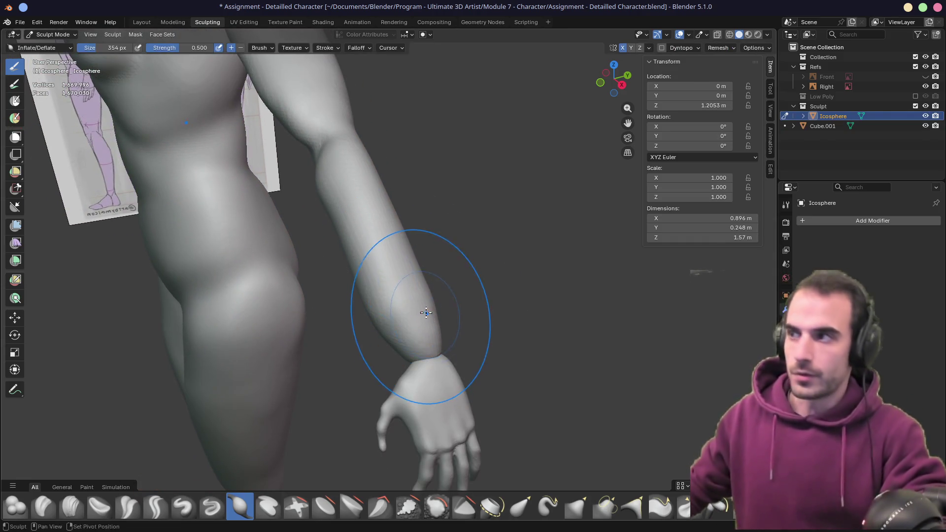
mouse_move(428, 312)
ctrl+middle_down()
mouse_move(379, 221)
mouse_move(375, 253)
mouse_move(349, 235)
mouse_move(342, 264)
mouse_move(327, 246)
mouse_move(311, 271)
ctrl+middle_up()
key(g)
key(f)
click(275, 290)
- Pull the forearm slightly into shape with the 564 px Grab brush
mouse_move(389, 247)
middle_down()
mouse_move(424, 263)
mouse_move(449, 258)
mouse_move(407, 262)
mouse_move(470, 341)
middle_up()
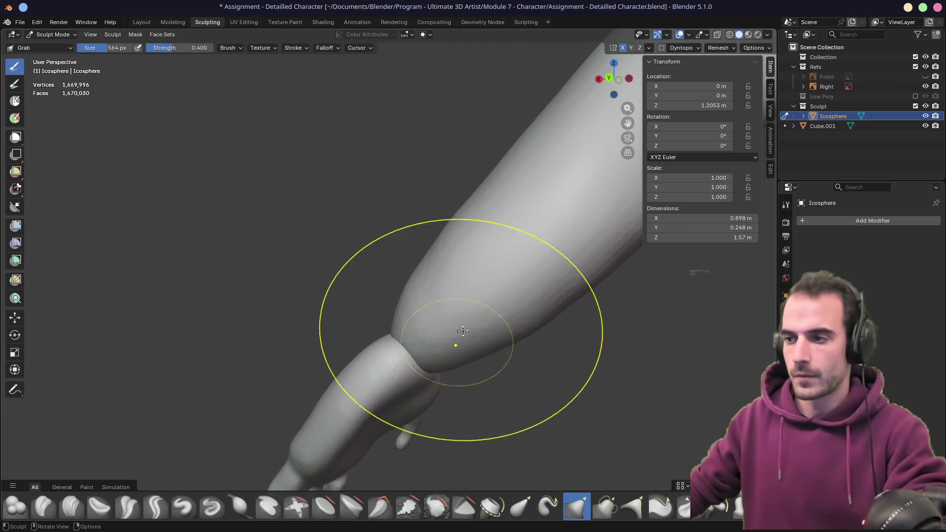
scroll(468, 323, down, 5)
scroll(363, 321, up, 5)
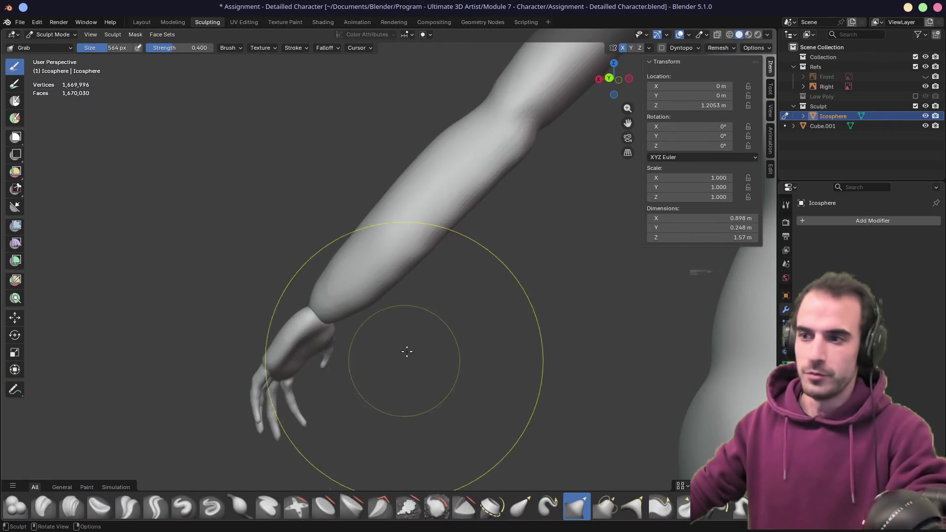
scroll(394, 340, up, 1)
mouse_move(365, 320)
mouse_down()
mouse_move(358, 306)
mouse_move(327, 334)
mouse_up()
- Shrink the Grab brush to 348 px and reshape the forearm near the wrist
scroll(348, 327, up, 4)
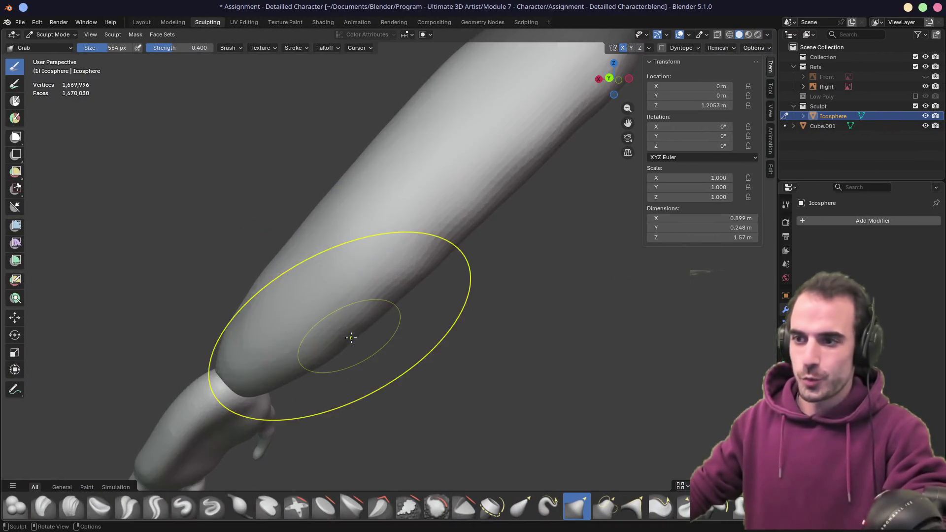
key(f)
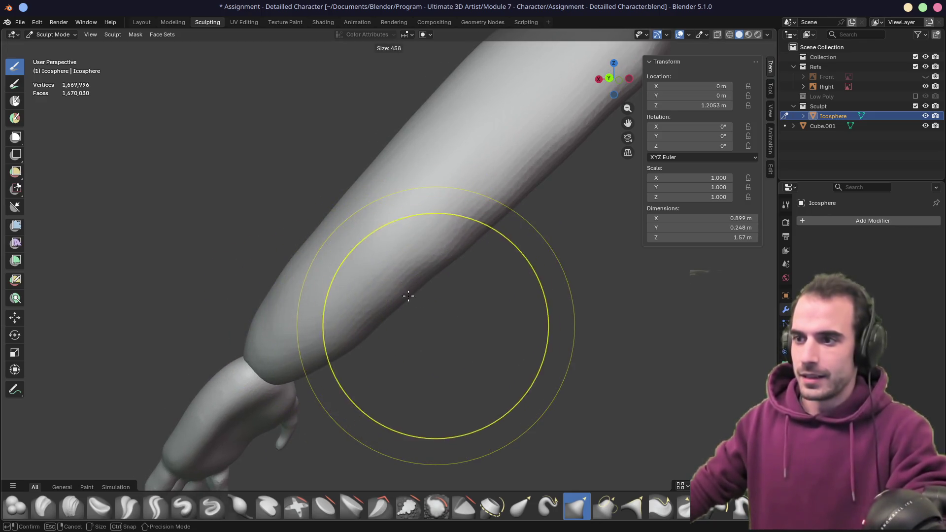
click(358, 290)
mouse_move(338, 317)
mouse_down()
mouse_move(332, 348)
mouse_move(313, 369)
mouse_up()
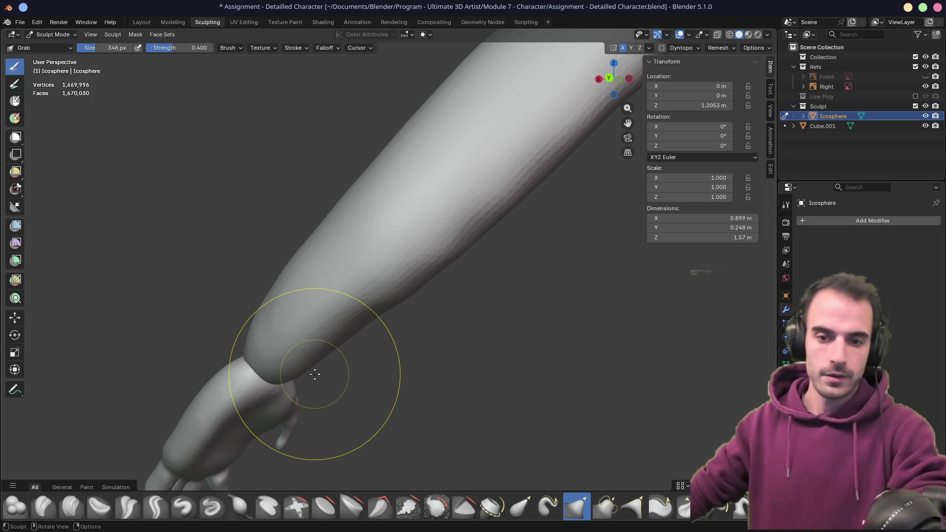
- Orbit around the arm and compare it against the anatomy reference
mouse_move(338, 330)
middle_down()
mouse_move(359, 285)
mouse_move(408, 282)
mouse_move(443, 241)
mouse_move(490, 249)
middle_up()
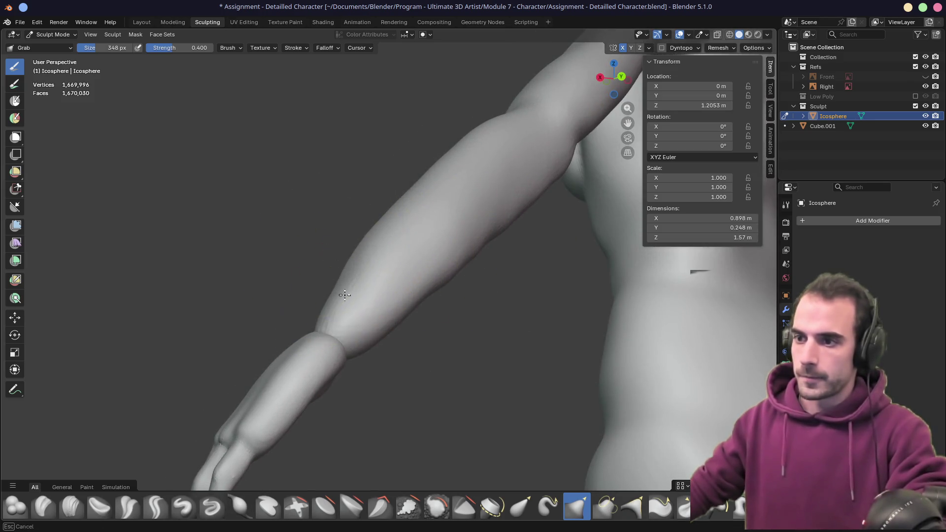
mouse_move(345, 295)
middle_down()
mouse_move(399, 317)
mouse_move(417, 305)
middle_up()
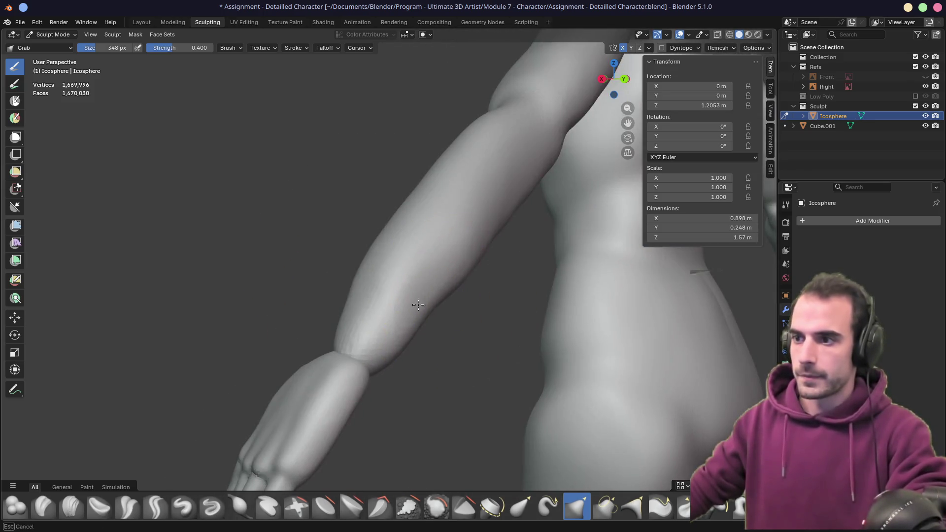
key(alt+Tab)
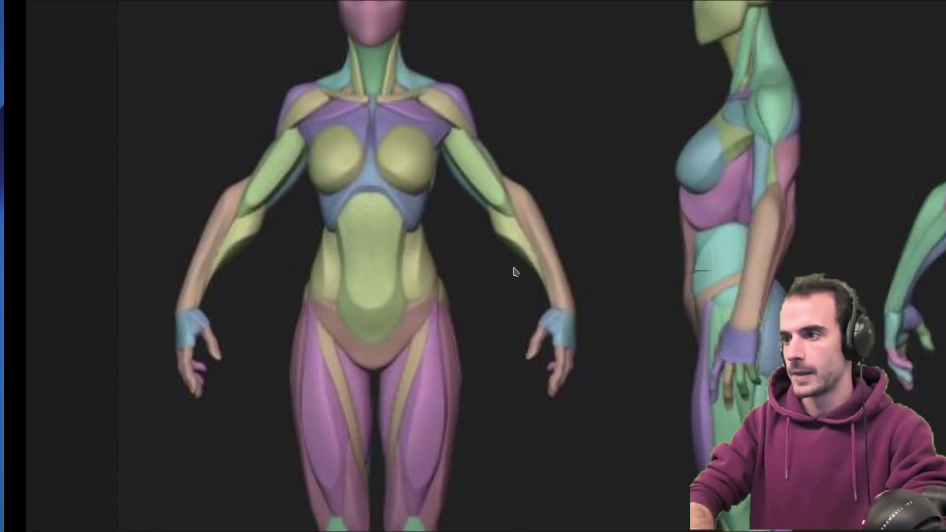
key(alt+Tab)
mouse_move(513, 263)
middle_down()
mouse_move(493, 248)
mouse_move(425, 282)
middle_up()
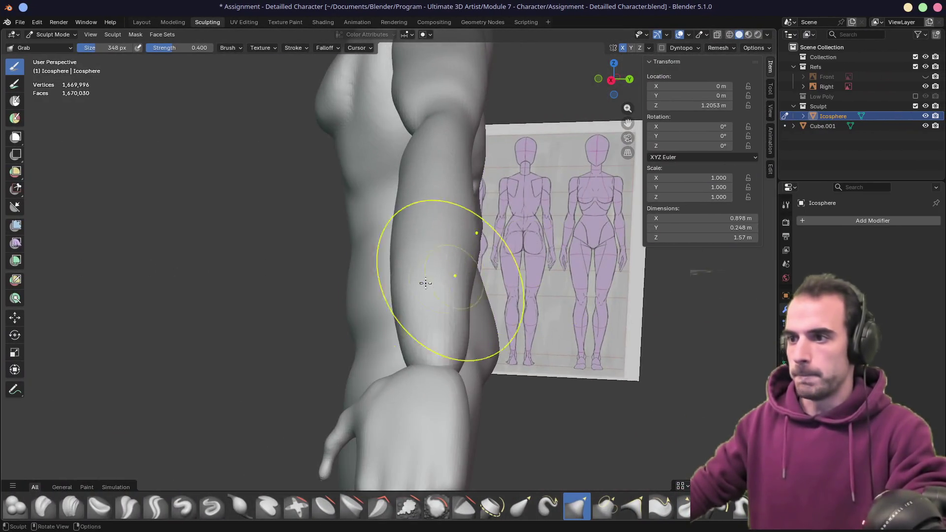
- Enlarge the brush to 398 px and pull the forearm outline near the wrist
key(f)
click(398, 218)
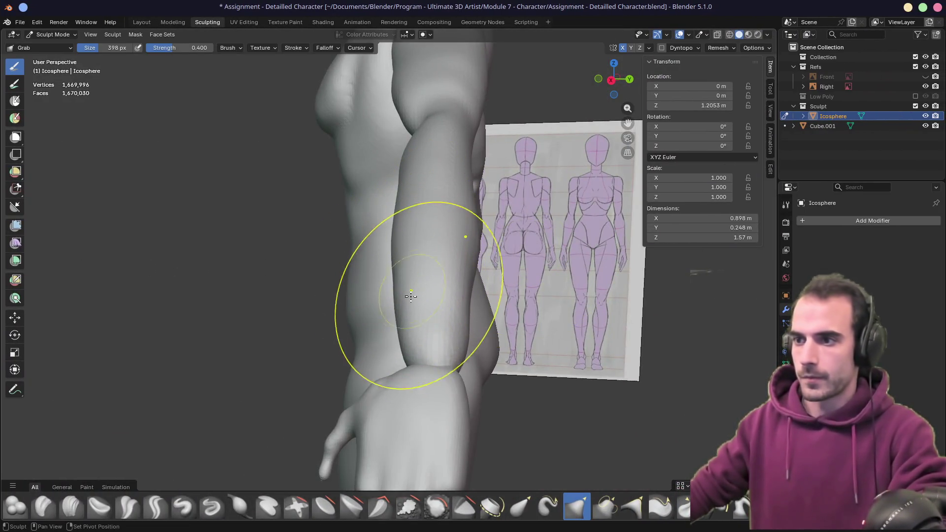
middle_drag(482, 265, 443, 243)
mouse_move(448, 289)
middle_down()
mouse_move(433, 274)
mouse_move(461, 235)
middle_up()
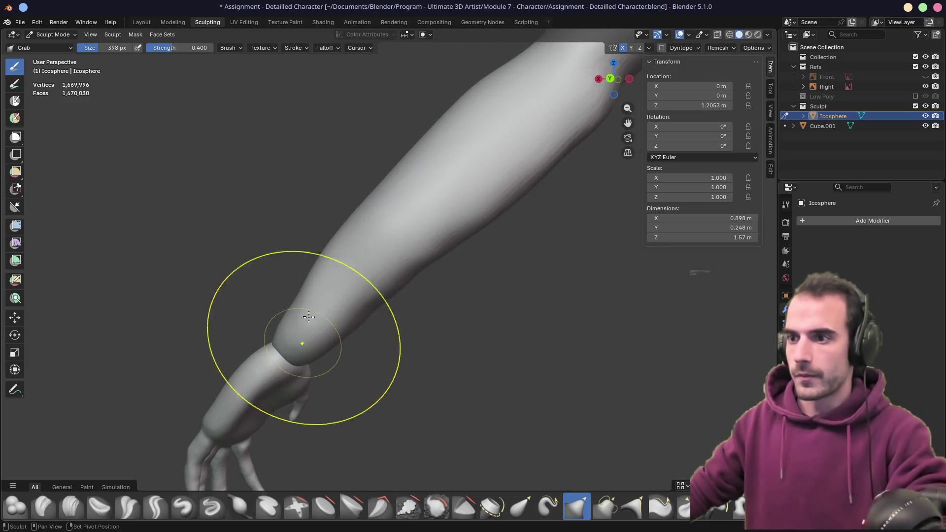
mouse_move(306, 338)
middle_down()
mouse_move(489, 285)
mouse_move(487, 325)
middle_up()
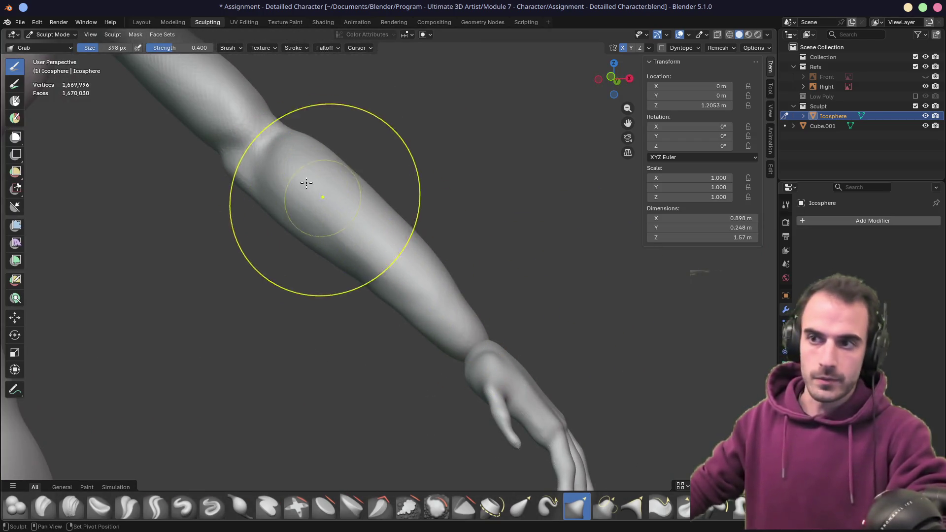
drag(434, 342, 447, 347)
mouse_move(401, 217)
middle_down()
mouse_move(345, 239)
mouse_move(383, 207)
mouse_move(433, 200)
middle_up()
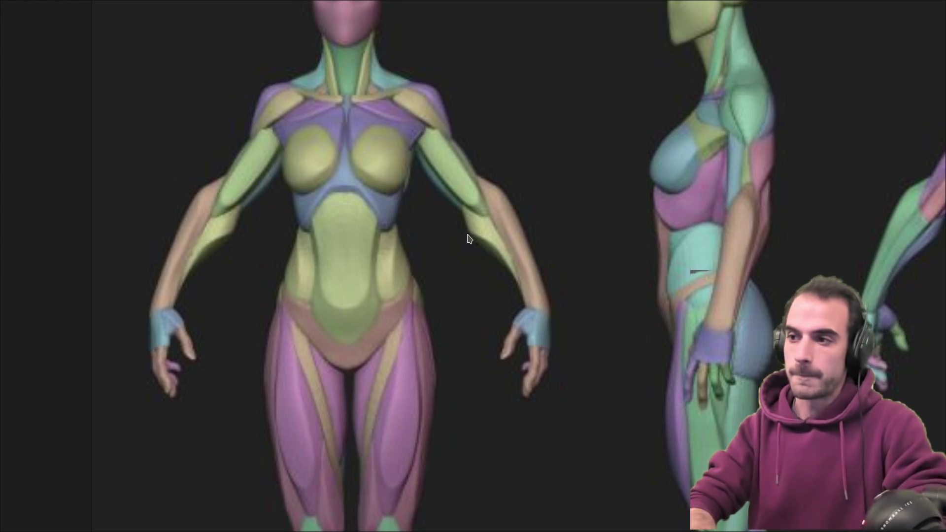
- Compare the arm with the full-screen anatomy reference, flipping back and forth to the sculpt
right_click(474, 234)
click(502, 197)
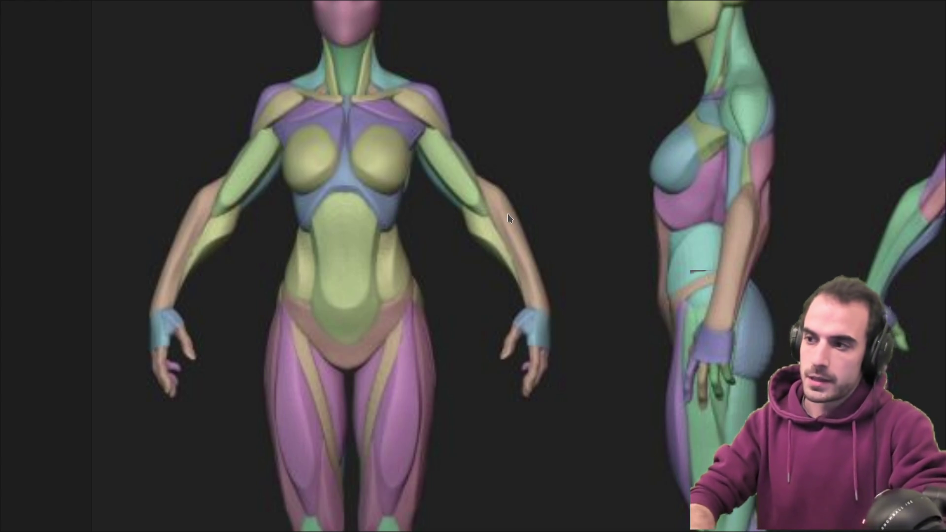
key(ctrl+alt+Right)
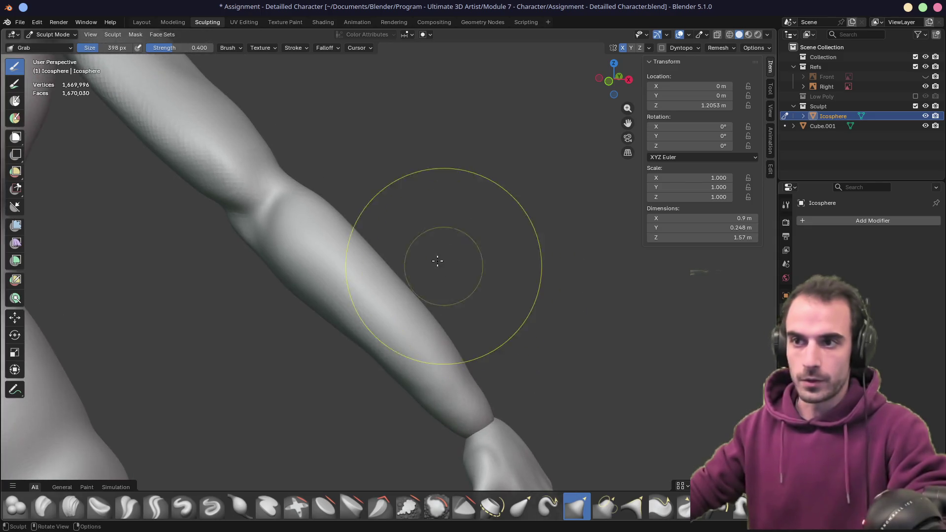
mouse_move(437, 261)
middle_down()
mouse_move(415, 238)
mouse_move(443, 243)
middle_up()
key(ctrl+alt+Left)
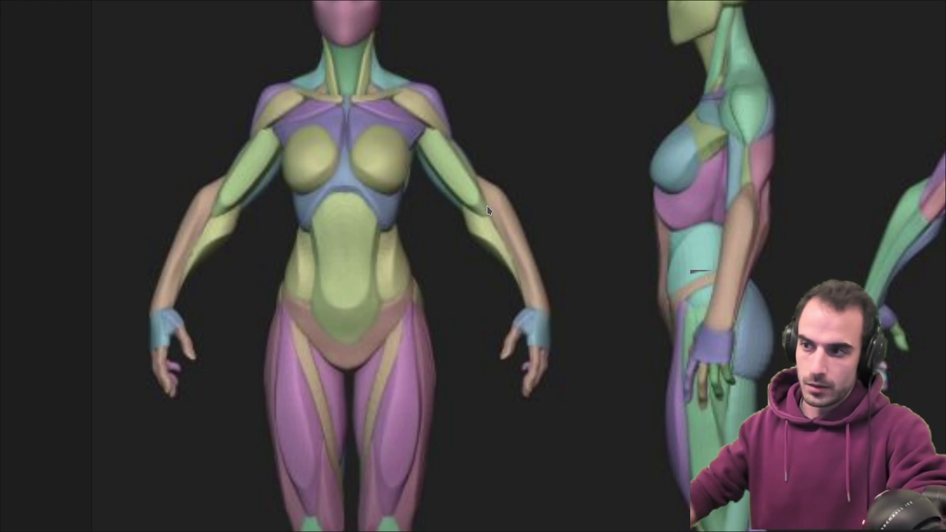
key(ctrl+alt+Right)
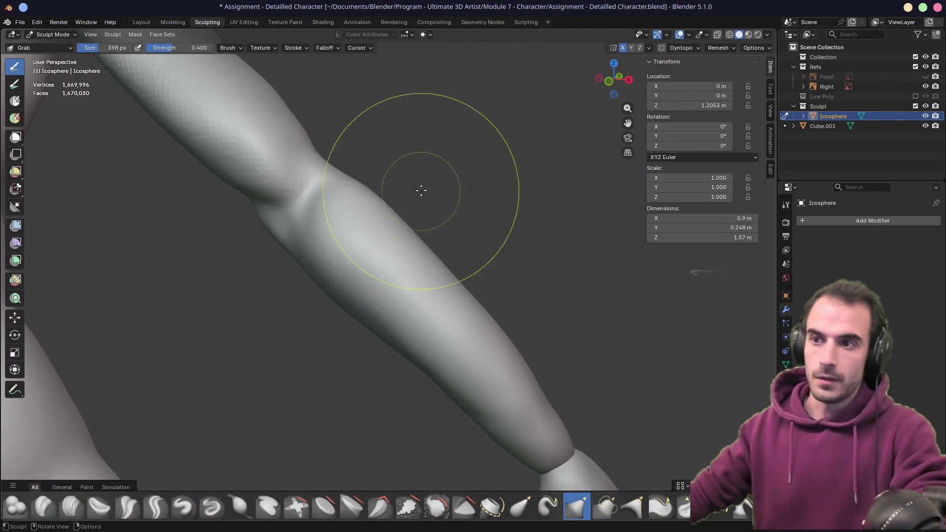
- Pull the arm near the elbow, then reshape the elbow contour with a 462 px Grab brush
mouse_move(421, 191)
mouse_down()
mouse_move(306, 200)
mouse_move(310, 211)
mouse_up()
mouse_move(310, 211)
middle_down()
mouse_move(264, 207)
mouse_move(496, 164)
mouse_move(291, 227)
mouse_move(290, 202)
middle_up()
key(f)
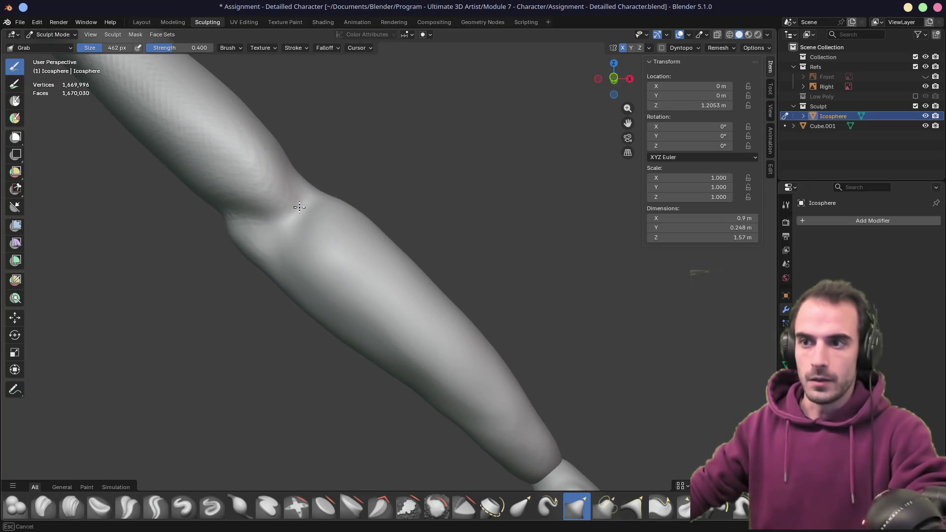
click(299, 207)
mouse_move(355, 194)
middle_down()
mouse_move(369, 163)
mouse_move(384, 164)
mouse_move(298, 212)
mouse_move(380, 173)
mouse_move(374, 161)
mouse_move(397, 146)
mouse_move(286, 218)
mouse_move(309, 261)
mouse_move(267, 264)
middle_up()
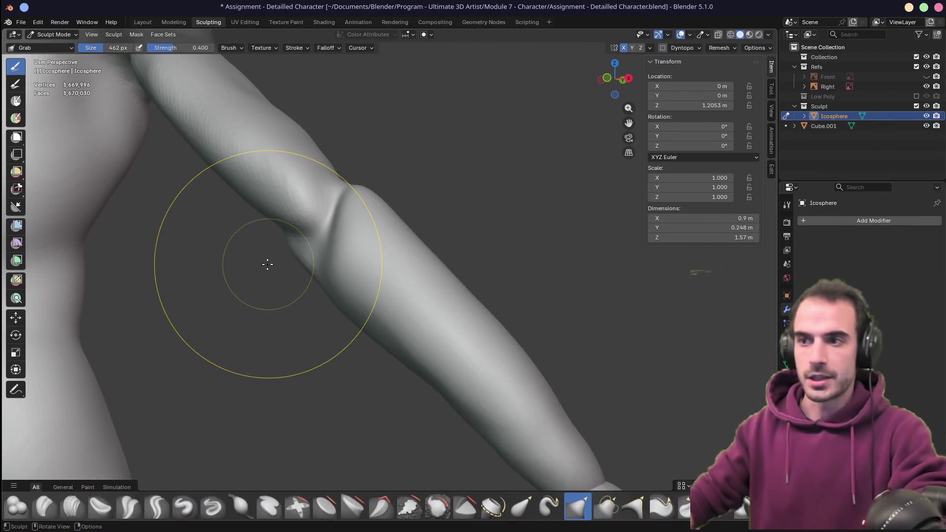
mouse_move(266, 262)
mouse_down()
mouse_move(357, 207)
mouse_move(339, 244)
mouse_move(347, 247)
mouse_up()
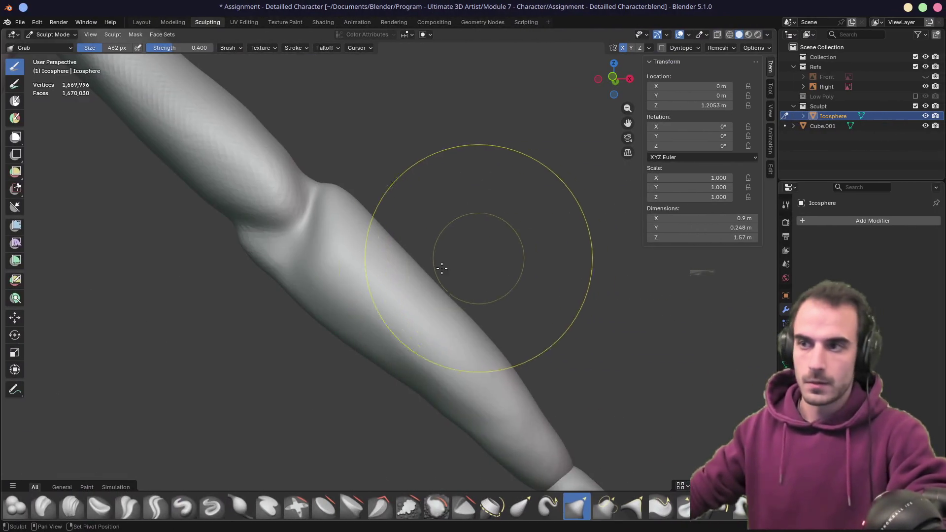
middle_drag(439, 264, 429, 200)
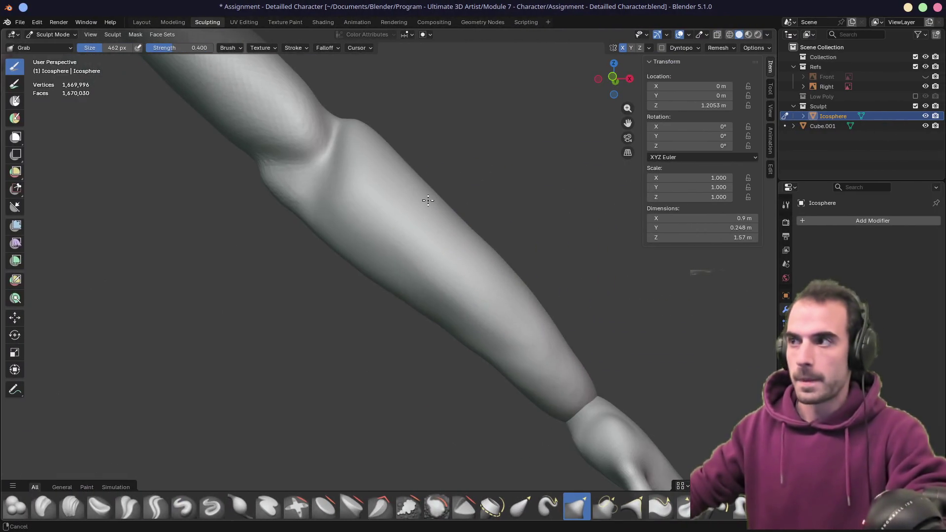
key(c)
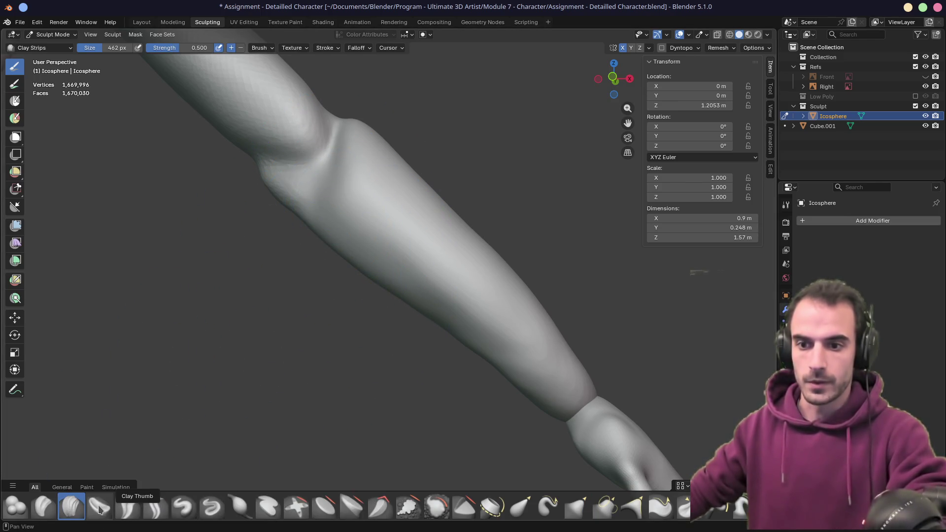
- Try a 320 px Clay Strips stroke and Crease Polish on the forearm, then undo it
key(f)
click(317, 203)
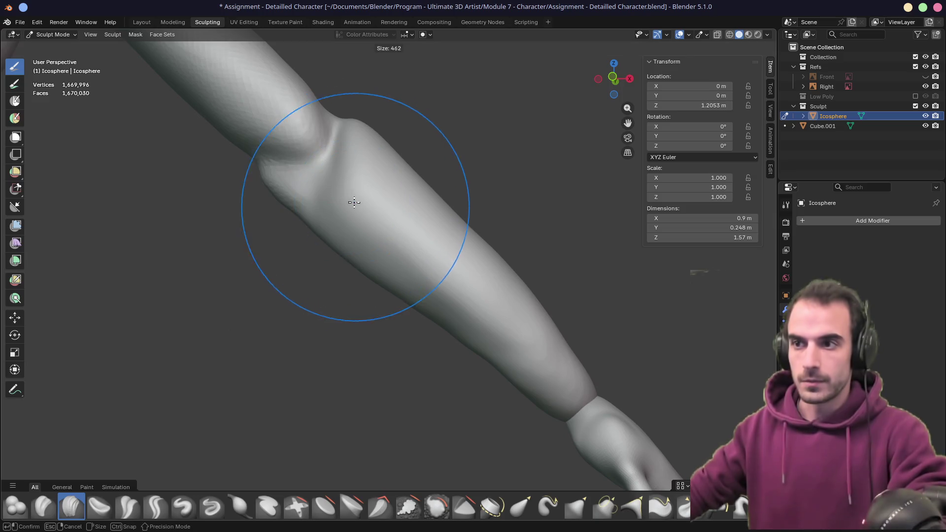
ctrl+drag(399, 250, 399, 244)
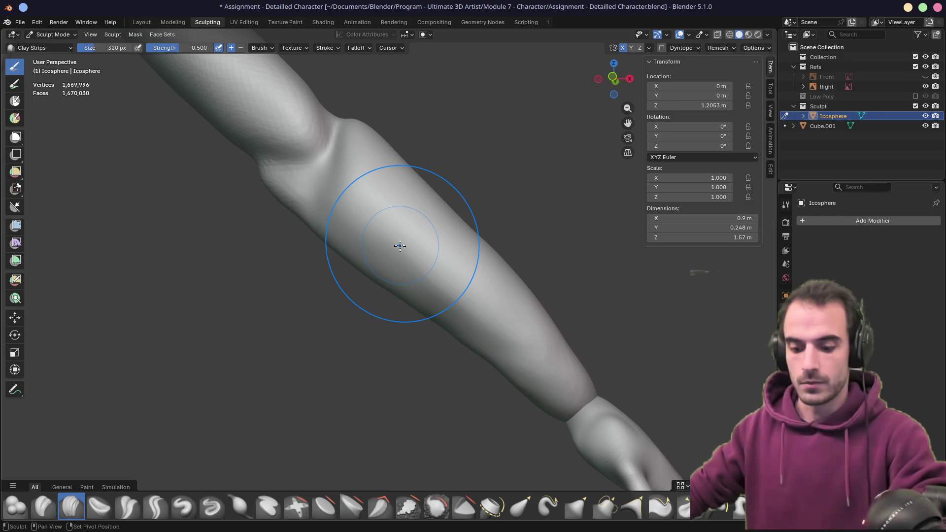
key(shift+c)
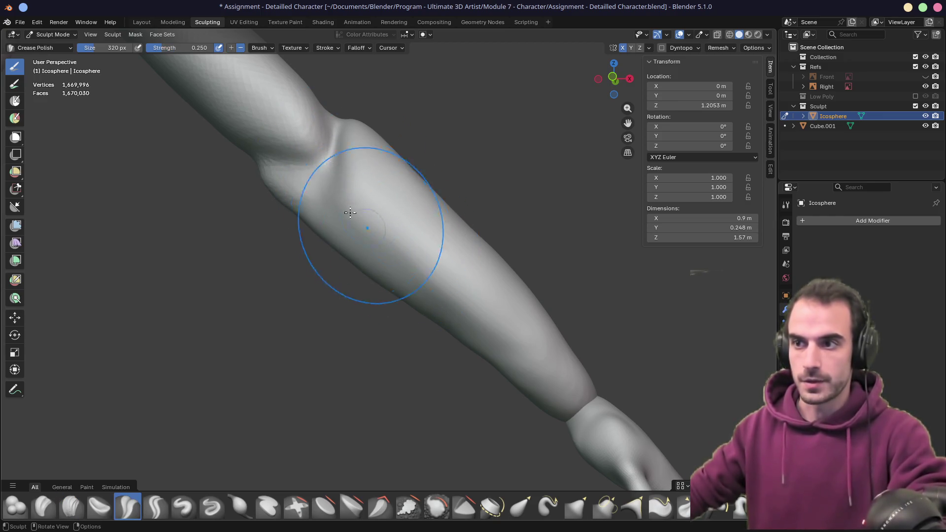
mouse_move(413, 271)
middle_down()
mouse_move(405, 228)
mouse_move(399, 255)
mouse_move(380, 235)
middle_up()
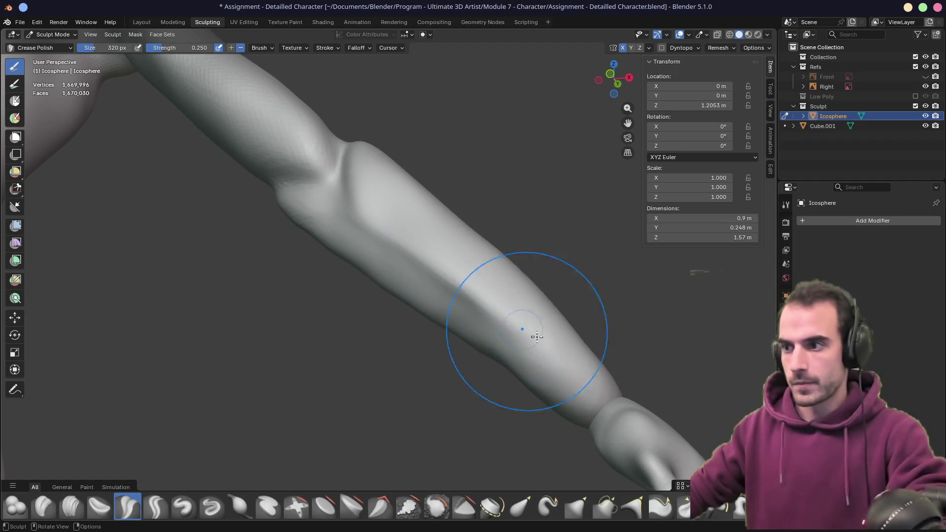
mouse_move(527, 338)
middle_down()
mouse_move(491, 293)
mouse_move(565, 300)
mouse_move(528, 283)
middle_up()
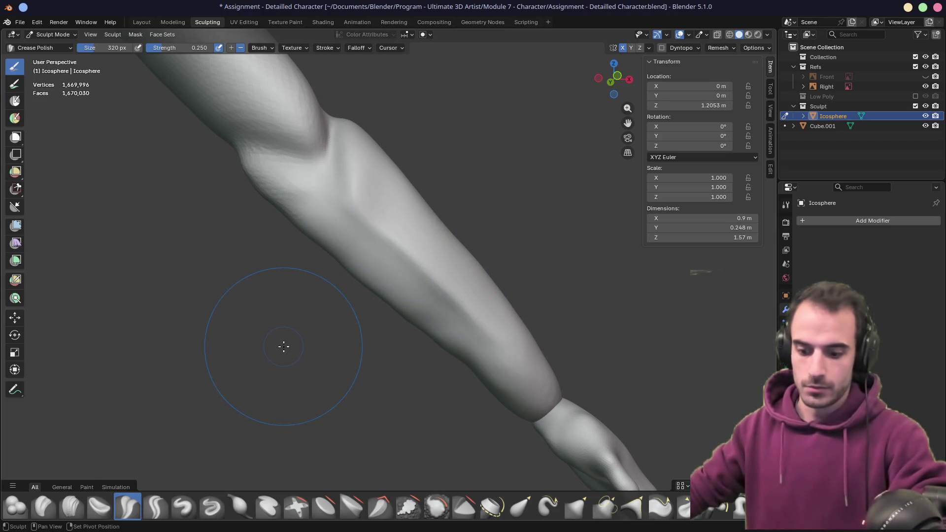
click(79, 506)
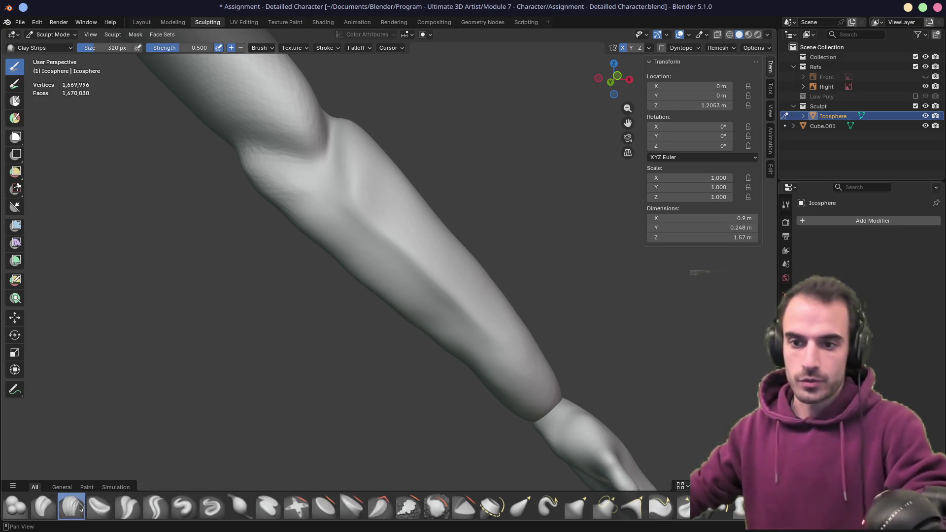
key(ctrl+z)
key(ctrl+z)
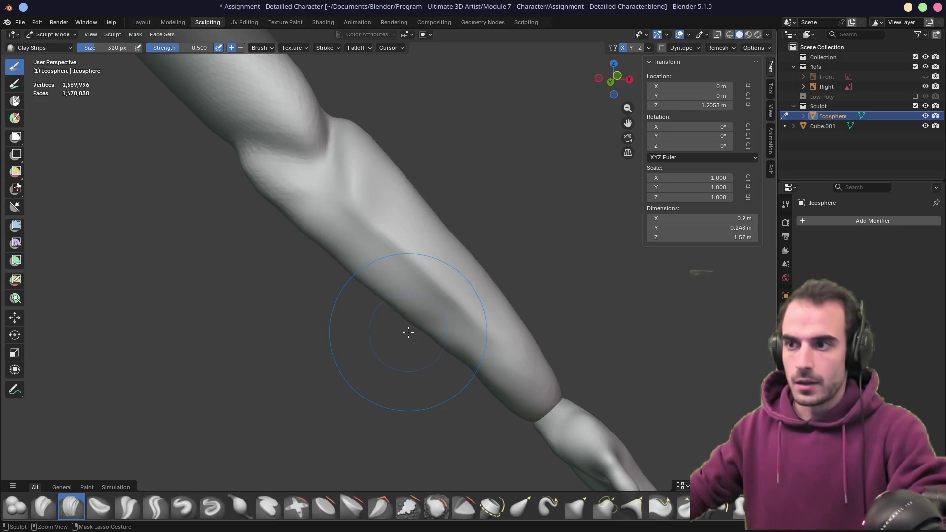
- Sculpt ridges down the forearm from the elbow, settling on an 86 px Clay Strips brush
key(f)
click(362, 304)
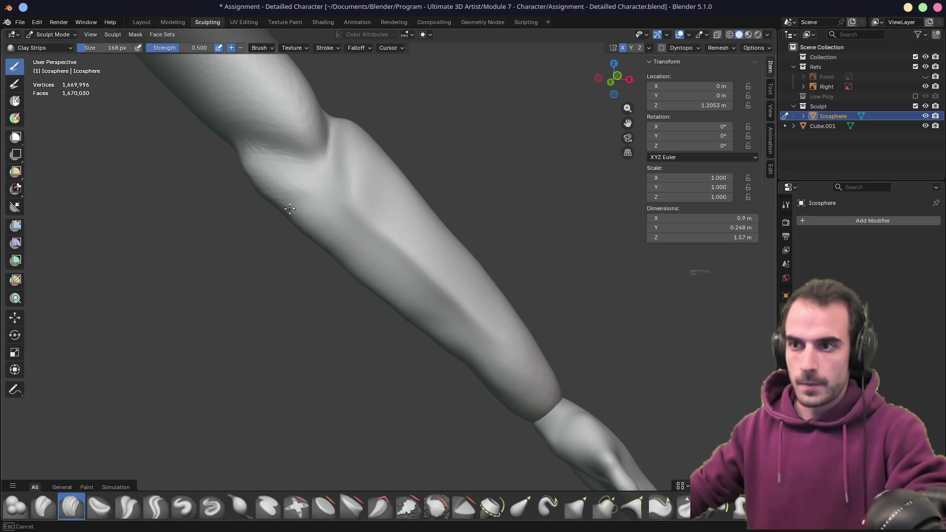
drag(290, 209, 409, 319)
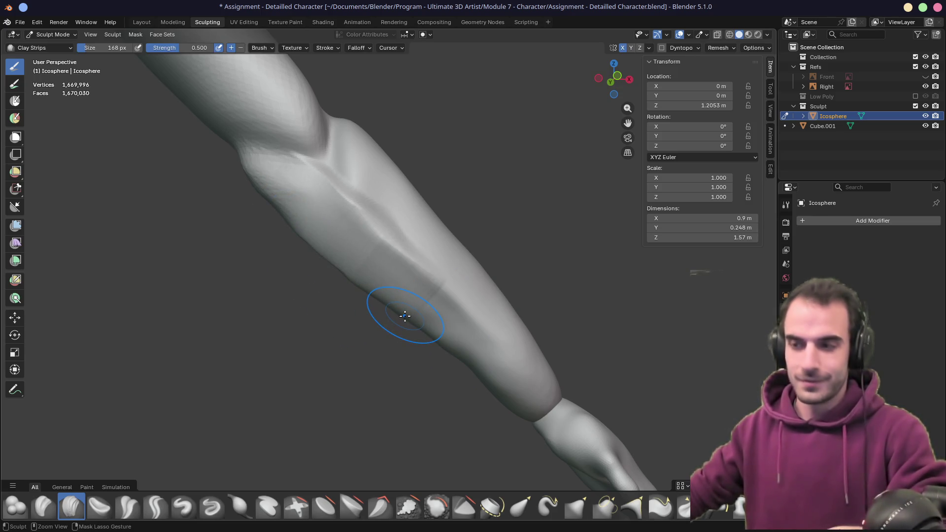
key(ctrl+z)
key(f)
click(382, 306)
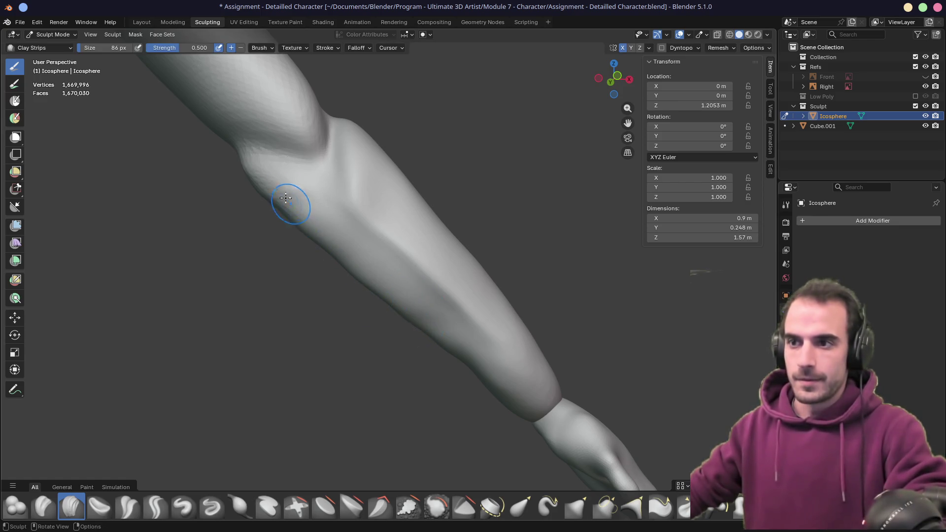
drag(289, 205, 423, 331)
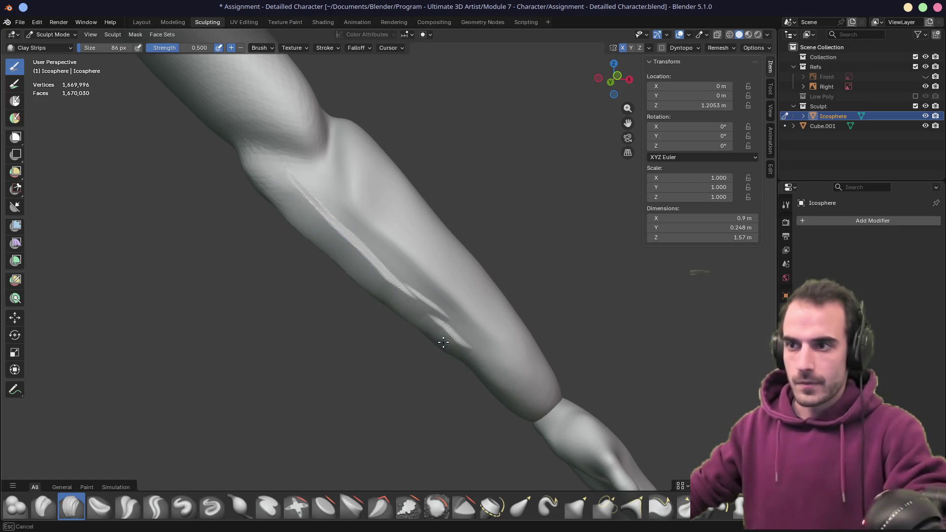
drag(264, 187, 359, 275)
mouse_move(359, 275)
middle_down()
mouse_move(376, 270)
mouse_move(327, 279)
mouse_move(314, 291)
middle_up()
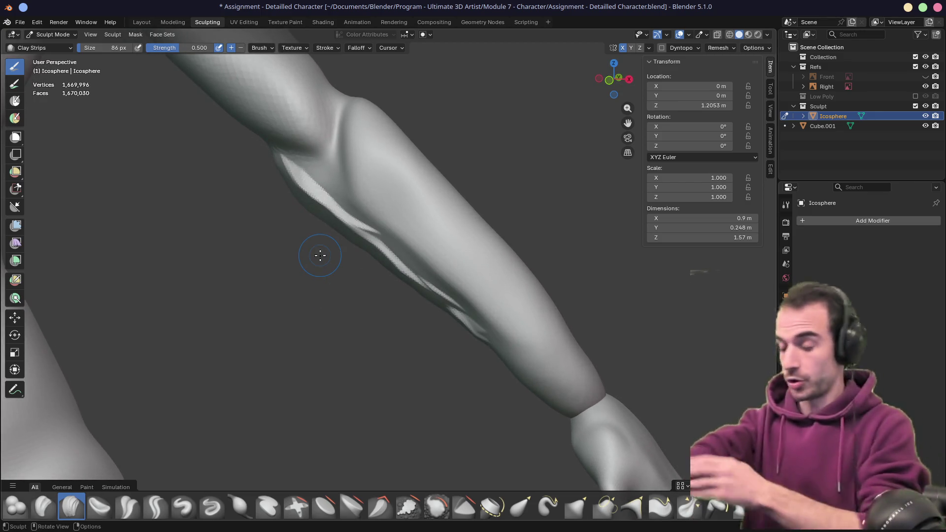
- Check the anatomy reference and build up the forearm surface below the elbow
key(alt+Tab)
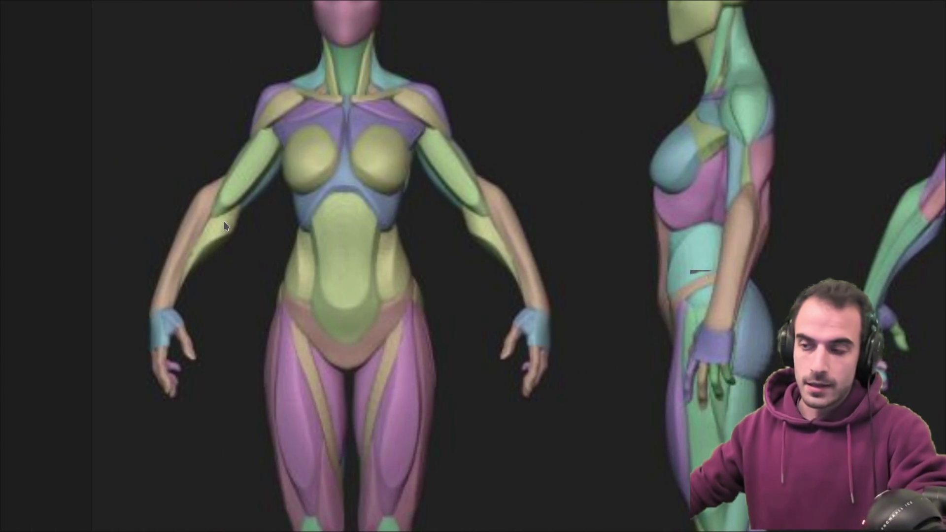
key(alt+Tab)
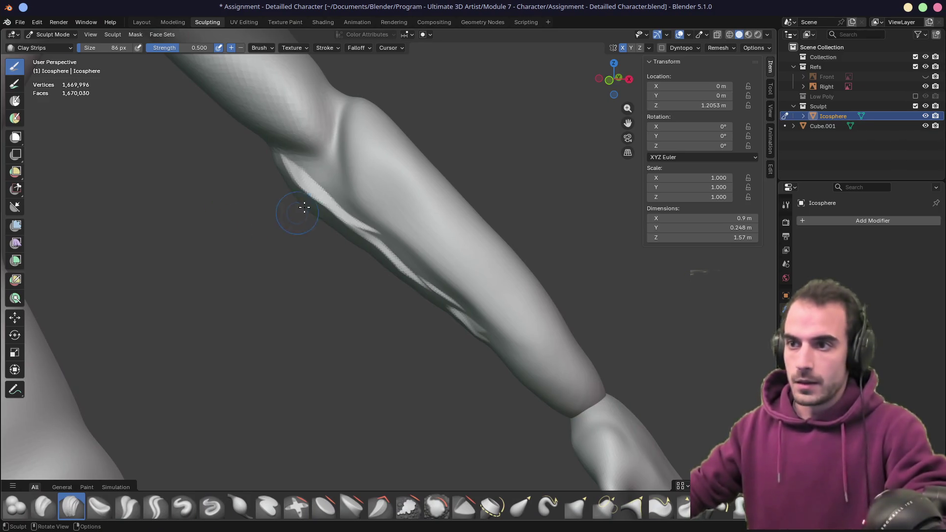
drag(330, 217, 335, 230)
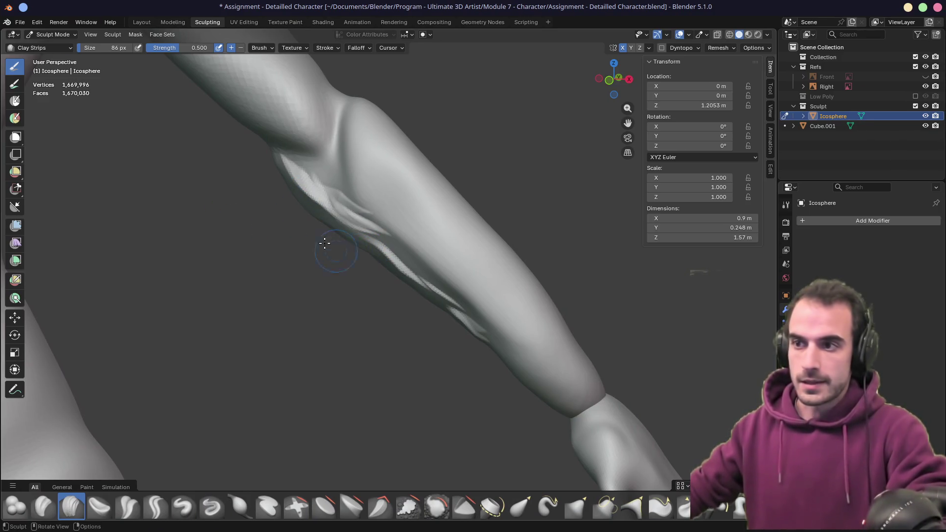
- Switch to the Grab brush and pull the forearm ridge into a new shape
key(f)
key(g)
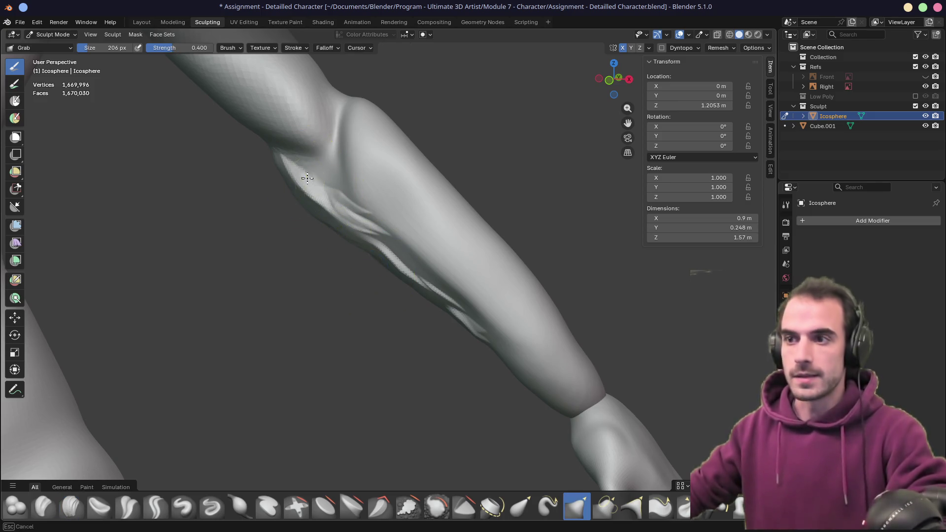
drag(380, 238, 407, 271)
mouse_move(473, 327)
middle_down()
mouse_move(375, 281)
mouse_move(377, 243)
mouse_move(355, 237)
mouse_move(323, 205)
mouse_move(367, 121)
middle_up()
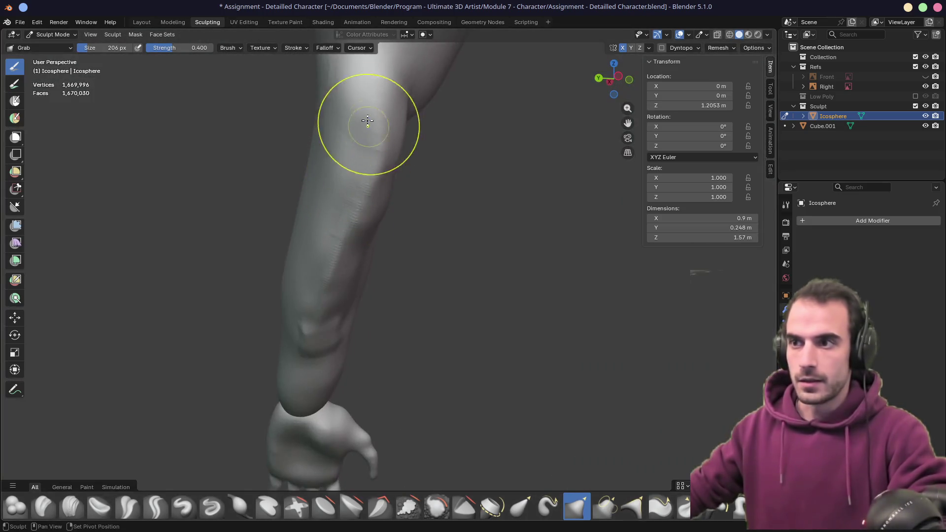
mouse_move(317, 344)
middle_down()
mouse_move(266, 270)
mouse_move(317, 233)
mouse_move(346, 188)
middle_up()
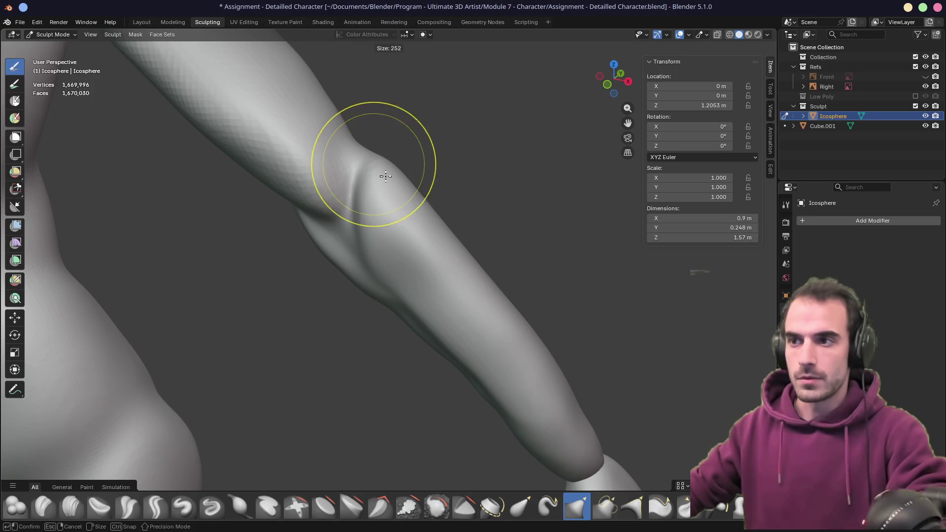
- Resize the Grab brush around the elbow (256, 362, 200, 266 px), ending at 320 px
drag(380, 152, 375, 152)
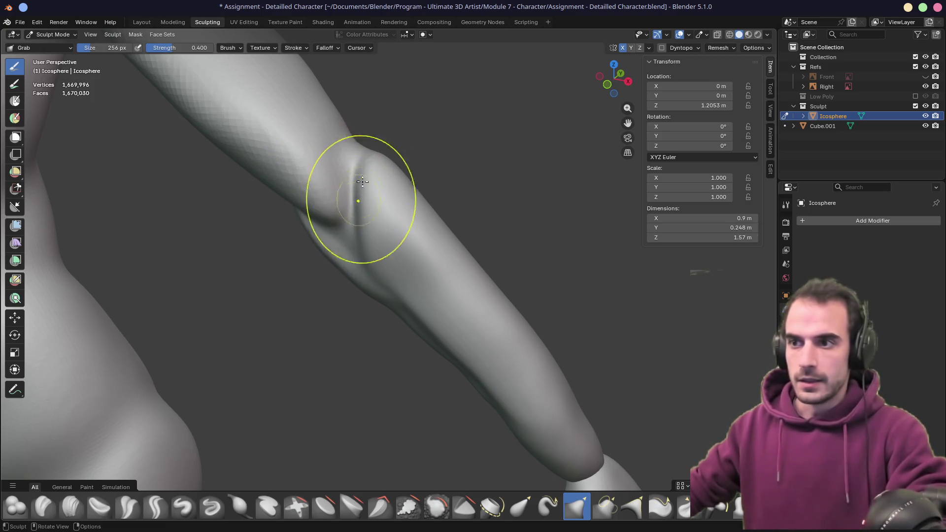
middle_drag(345, 201, 339, 222)
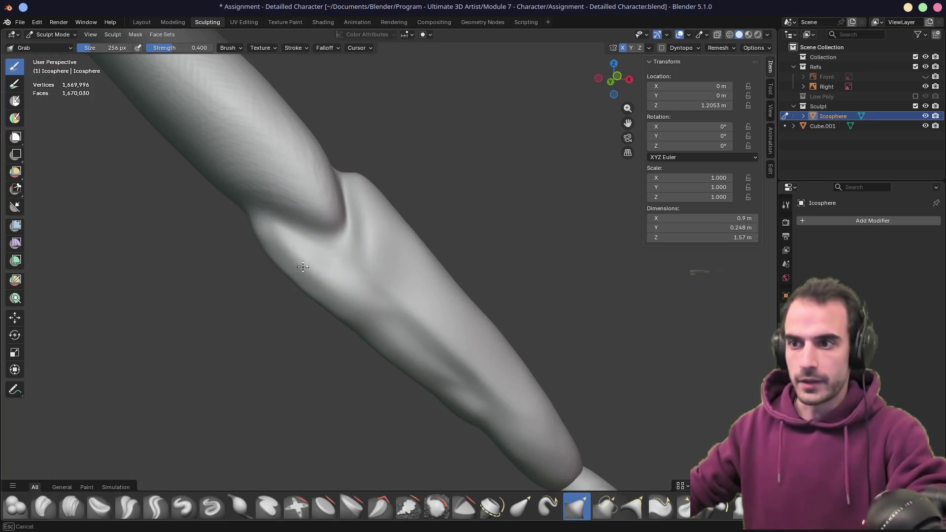
middle_drag(303, 267, 301, 271)
key(f)
click(330, 263)
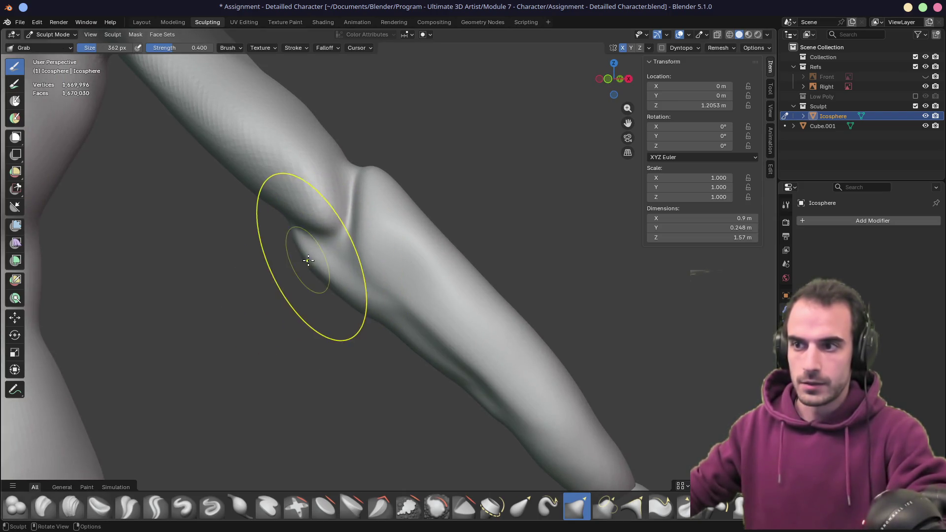
key(f)
click(333, 233)
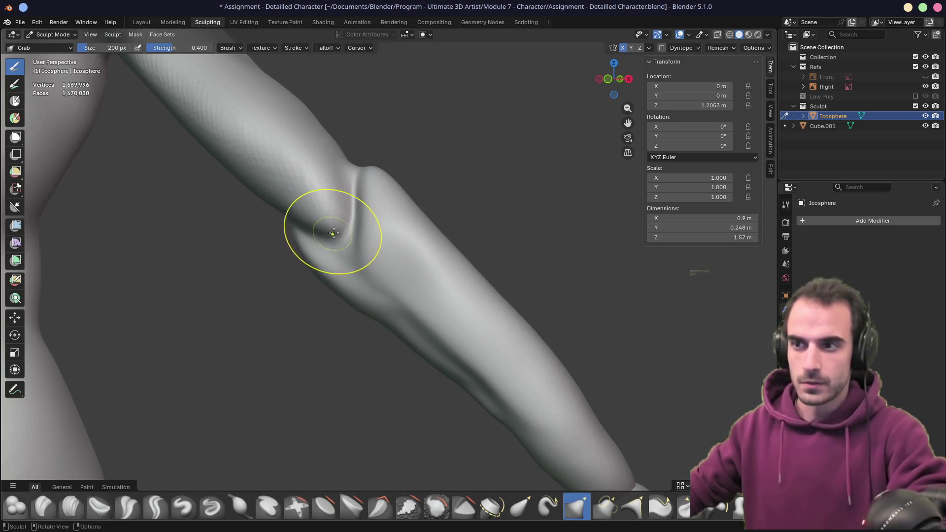
mouse_move(319, 259)
middle_down()
mouse_move(376, 280)
mouse_move(405, 185)
mouse_move(380, 200)
mouse_move(422, 200)
mouse_move(398, 222)
middle_up()
key(f)
click(401, 279)
key(f)
click(422, 190)
- Pull the elbow area up and left, reshape the forearm below it, and check in front view
mouse_move(376, 274)
middle_down()
mouse_move(517, 243)
mouse_move(375, 254)
middle_up()
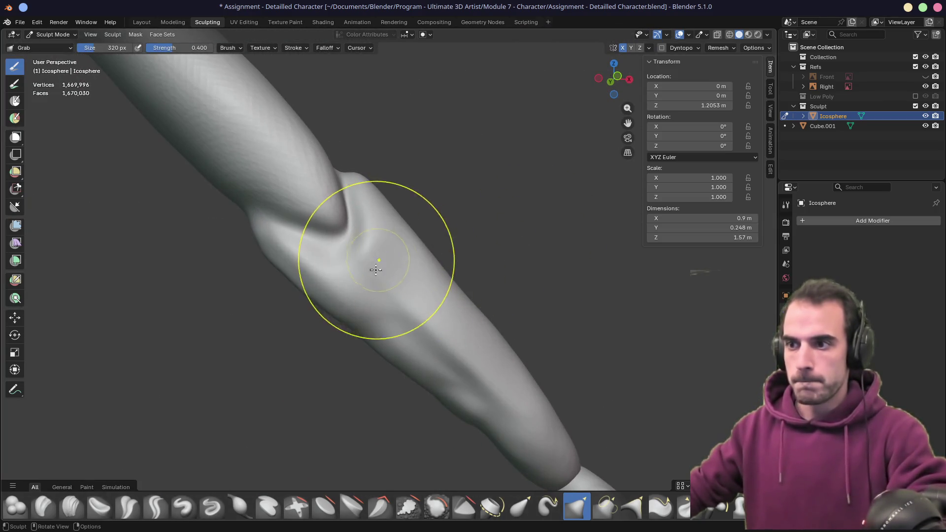
middle_drag(389, 291, 422, 309)
drag(422, 310, 393, 283)
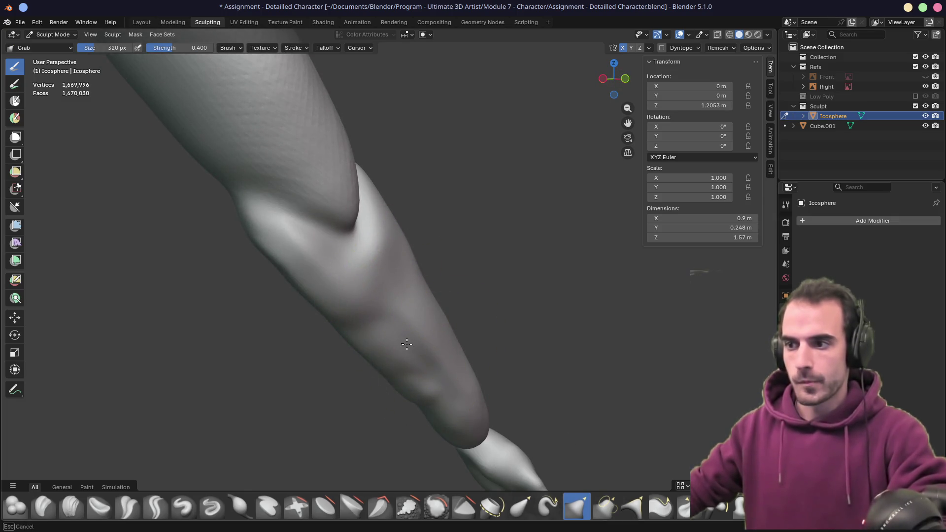
mouse_move(406, 344)
mouse_down()
mouse_move(401, 351)
mouse_move(397, 341)
mouse_move(409, 362)
mouse_up()
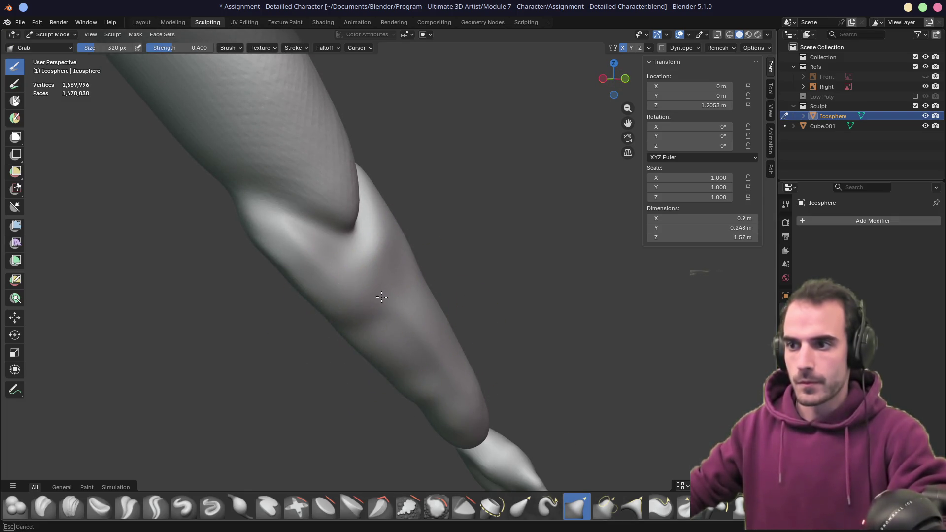
mouse_move(328, 285)
middle_down()
mouse_move(302, 280)
mouse_move(358, 294)
mouse_move(428, 338)
mouse_move(414, 249)
mouse_move(341, 237)
mouse_move(416, 234)
mouse_move(361, 320)
middle_up()
key(KP_1)
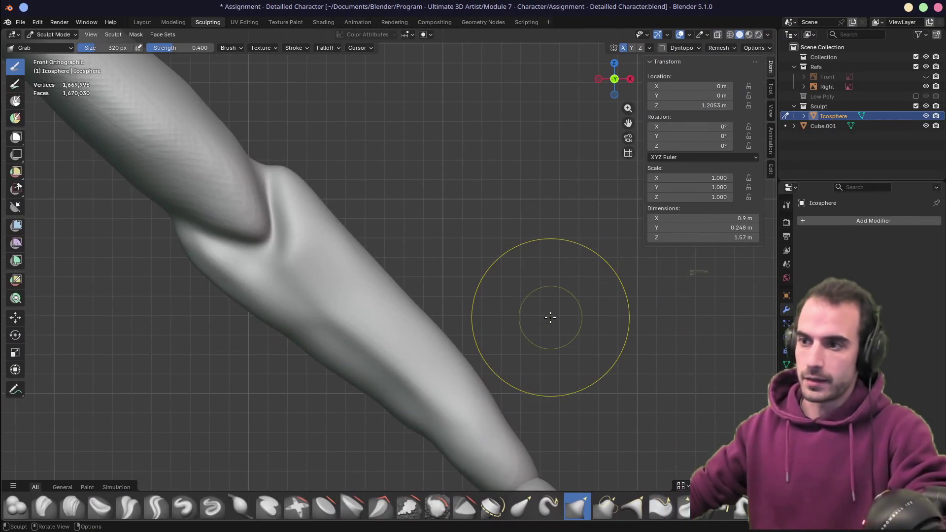
mouse_move(550, 317)
middle_down()
mouse_move(490, 312)
mouse_move(317, 401)
middle_up()
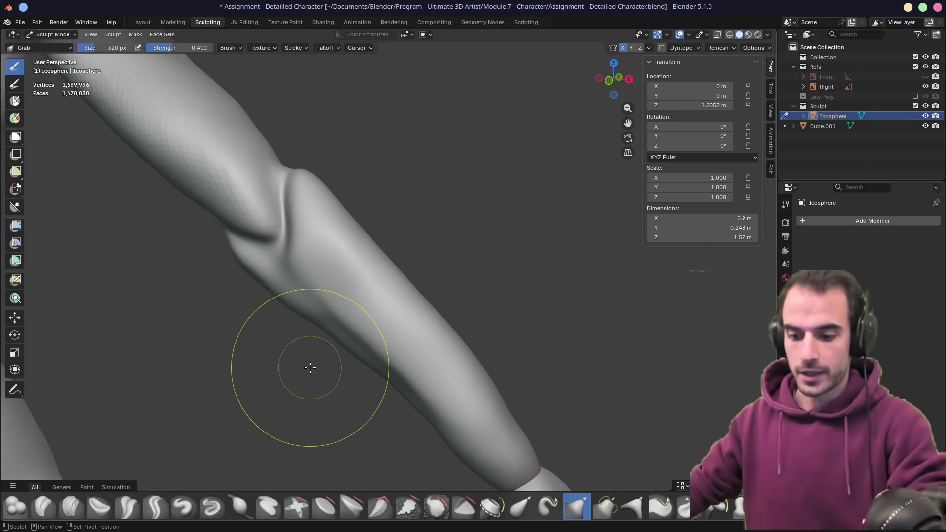
key(shift+c)
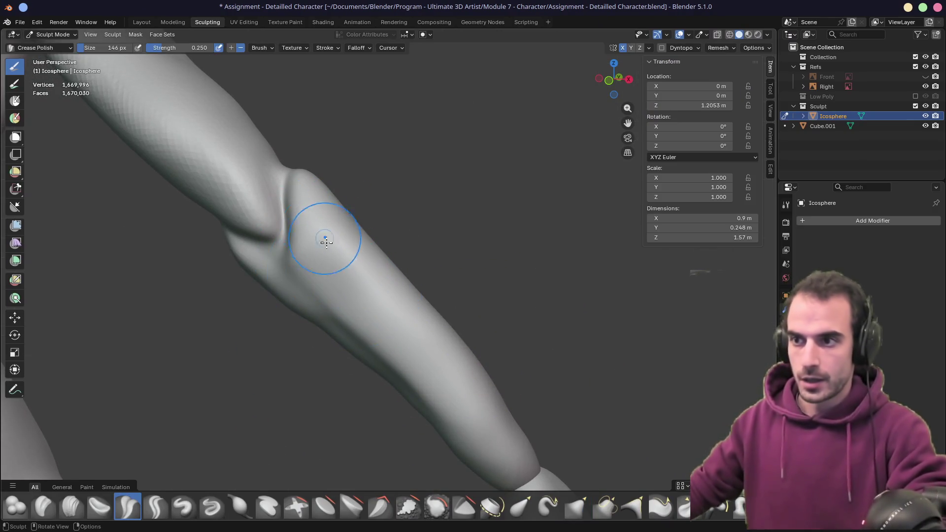
- Carve a crease from the elbow along the lower forearm edge with a 152 px brush
key(bracketleft)
key(bracketleft)
key(bracketleft)
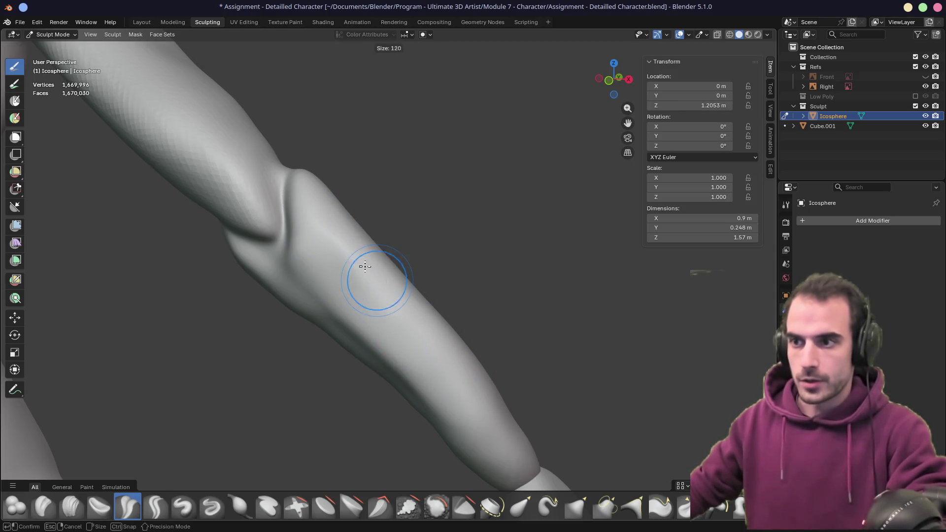
mouse_move(452, 370)
middle_down()
mouse_move(428, 345)
mouse_move(388, 343)
mouse_move(408, 327)
mouse_move(355, 268)
middle_up()
key(bracketright)
key(bracketright)
key(bracketright)
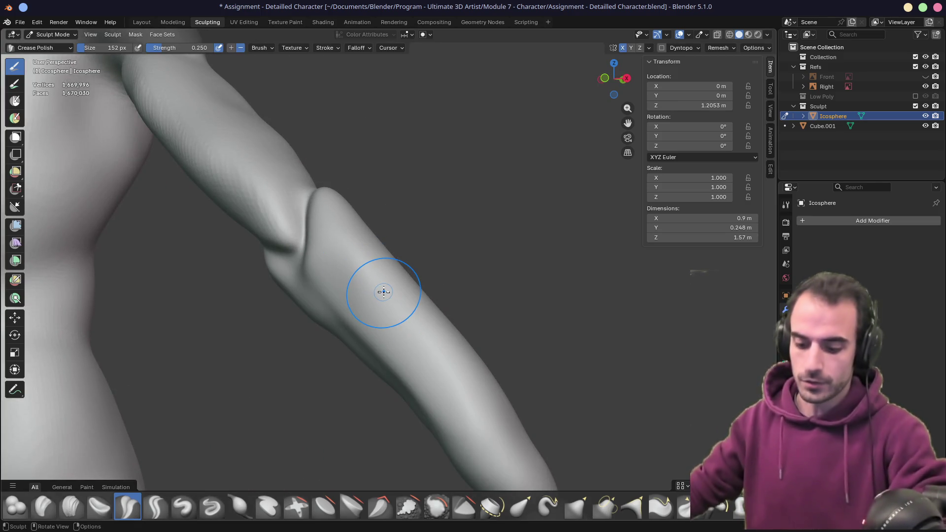
drag(353, 274, 490, 397)
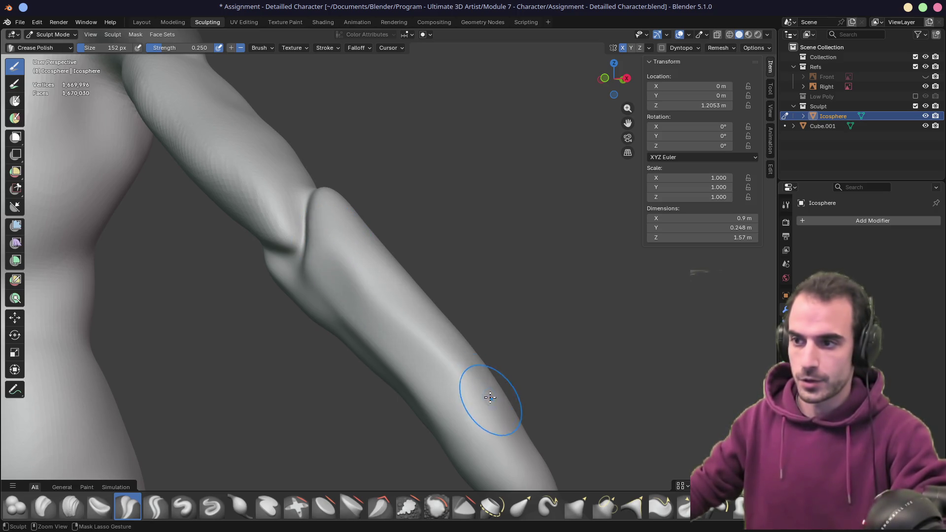
key(KP_1)
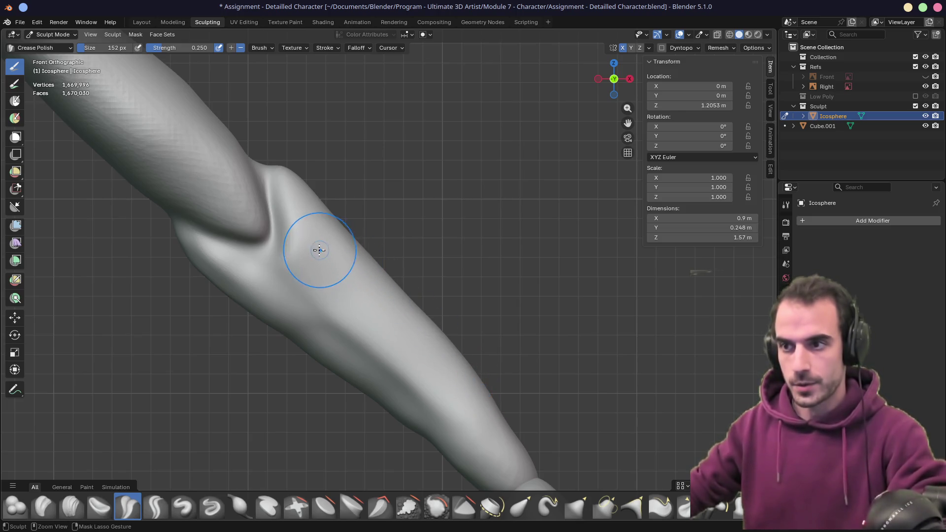
drag(451, 364, 497, 423)
drag(369, 304, 507, 453)
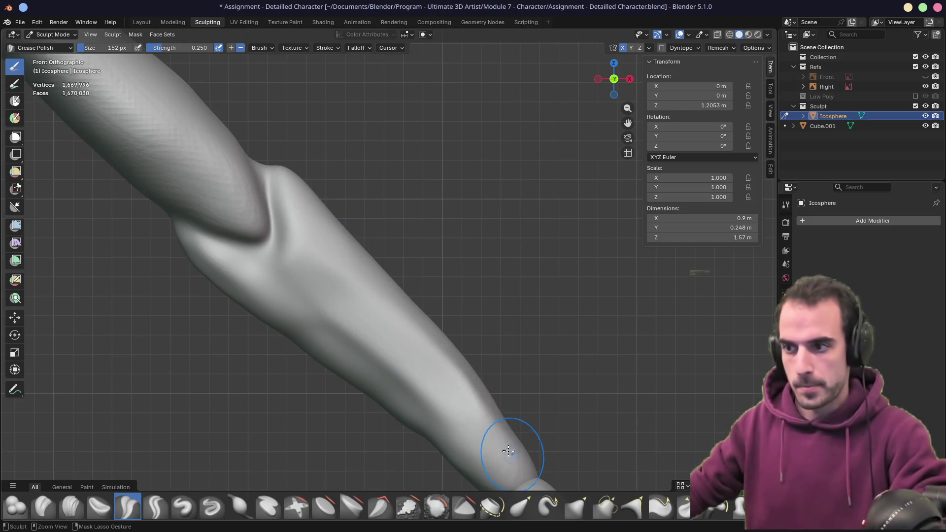
mouse_move(496, 412)
middle_down()
mouse_move(387, 384)
mouse_move(419, 345)
middle_up()
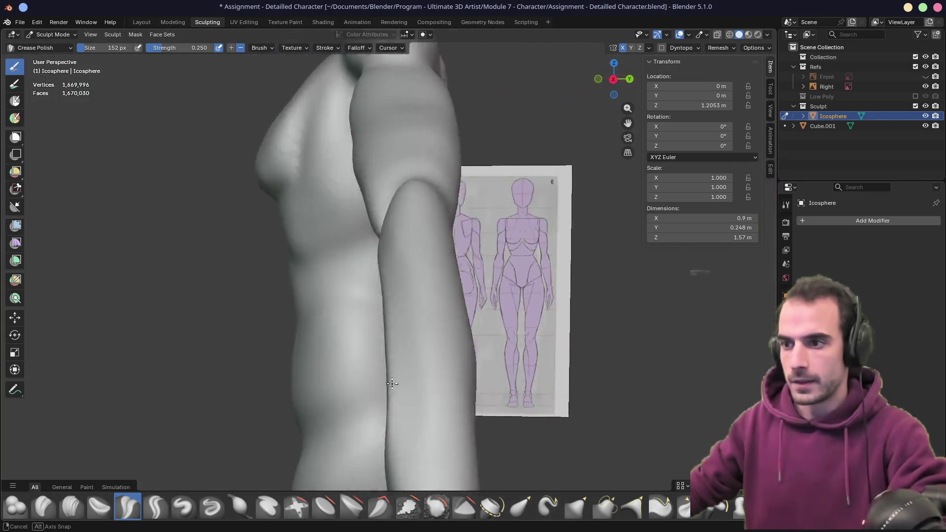
- Polish the crease below the elbow and the arm's outer contour with a 328 px brush
scroll(444, 354, up, 5)
key(f)
click(496, 394)
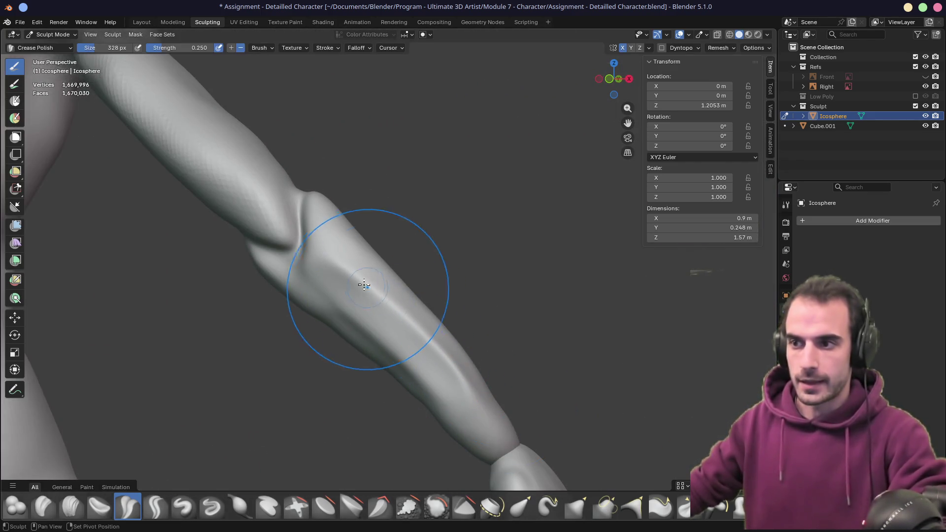
mouse_move(448, 359)
mouse_down()
mouse_move(414, 323)
mouse_move(321, 264)
mouse_up()
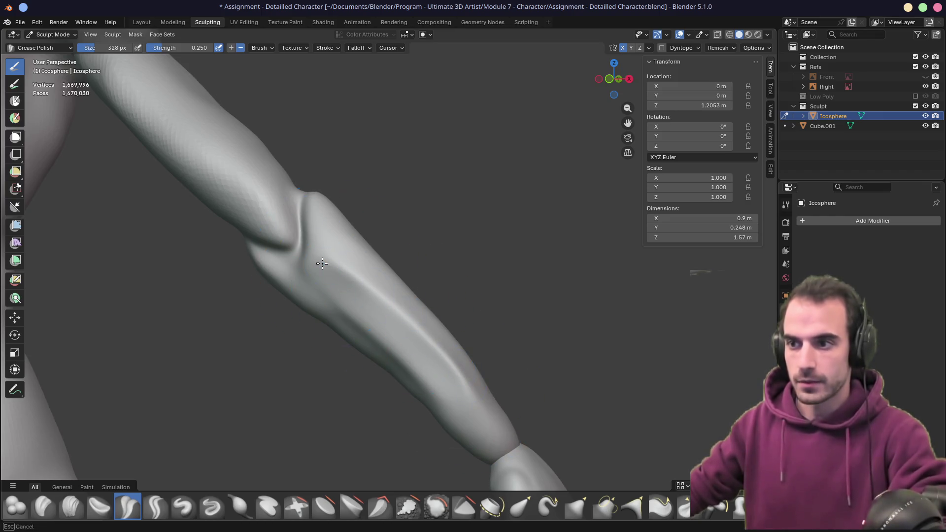
middle_drag(452, 382, 424, 364)
drag(383, 390, 395, 357)
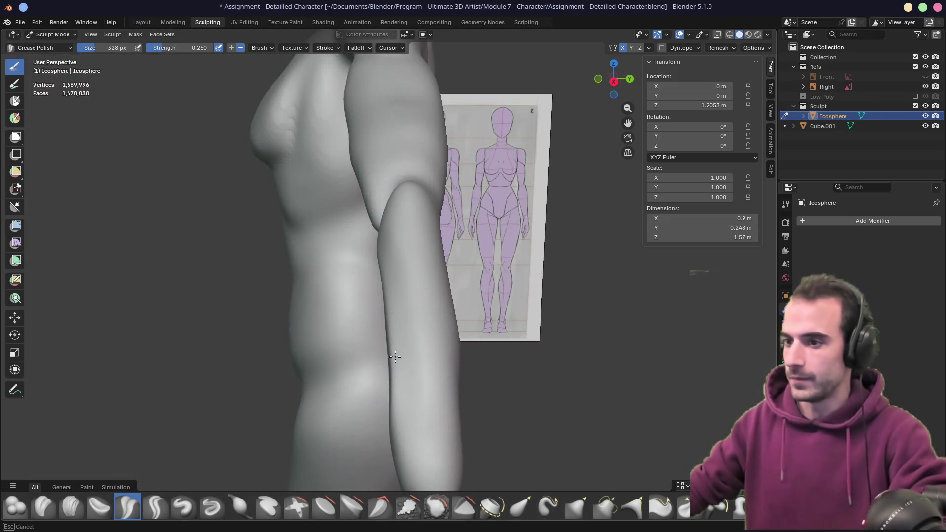
- Check the arm in Front Orthographic view, then reshape the lower forearm contour with Grab
mouse_move(401, 433)
middle_down()
mouse_move(443, 386)
mouse_move(462, 385)
middle_up()
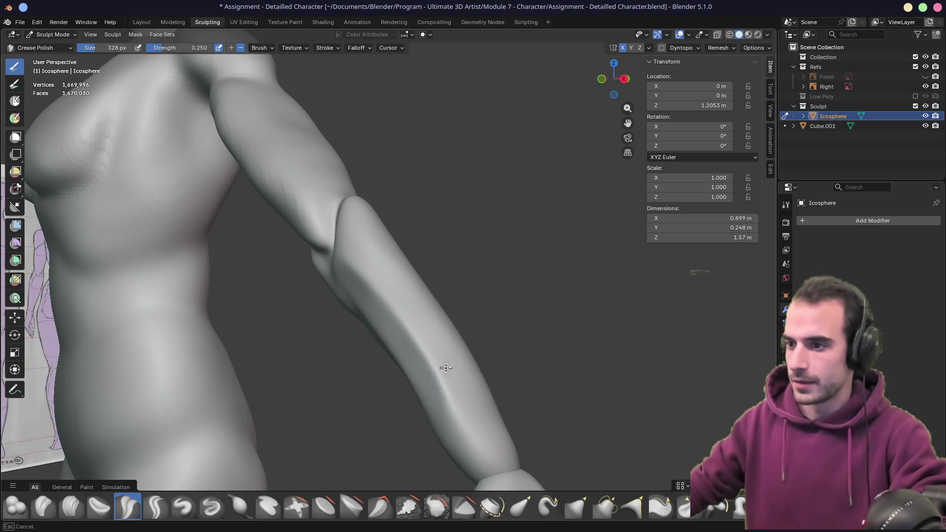
mouse_move(414, 343)
middle_down()
mouse_move(422, 344)
mouse_move(402, 373)
mouse_move(446, 388)
middle_up()
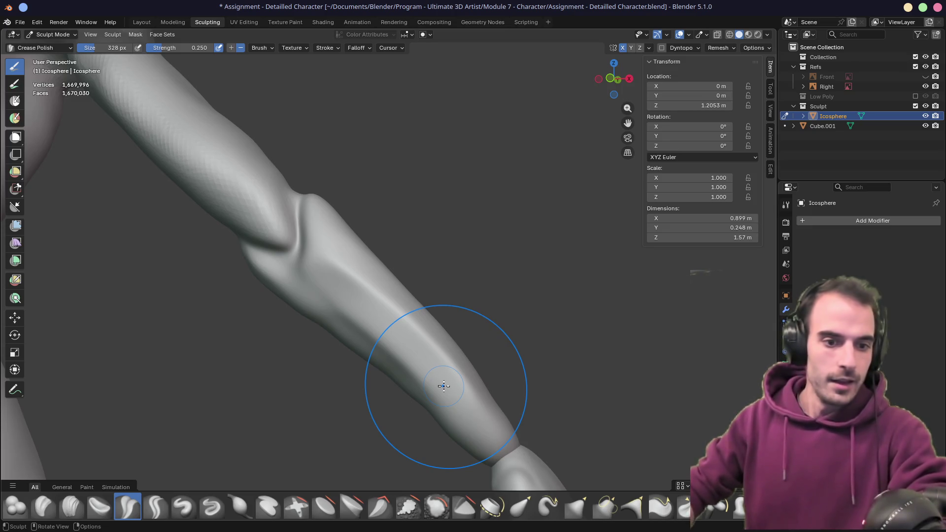
key(KP_1)
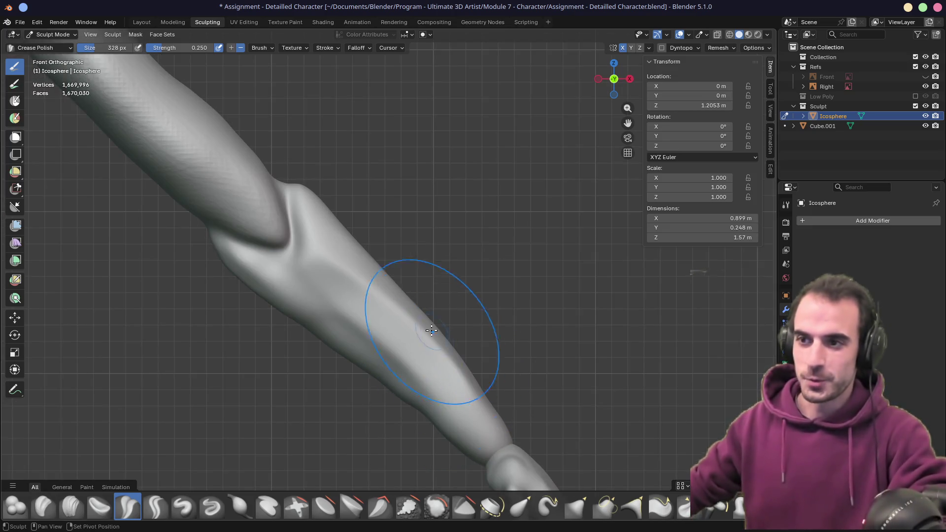
shift+middle_drag(397, 323, 376, 270)
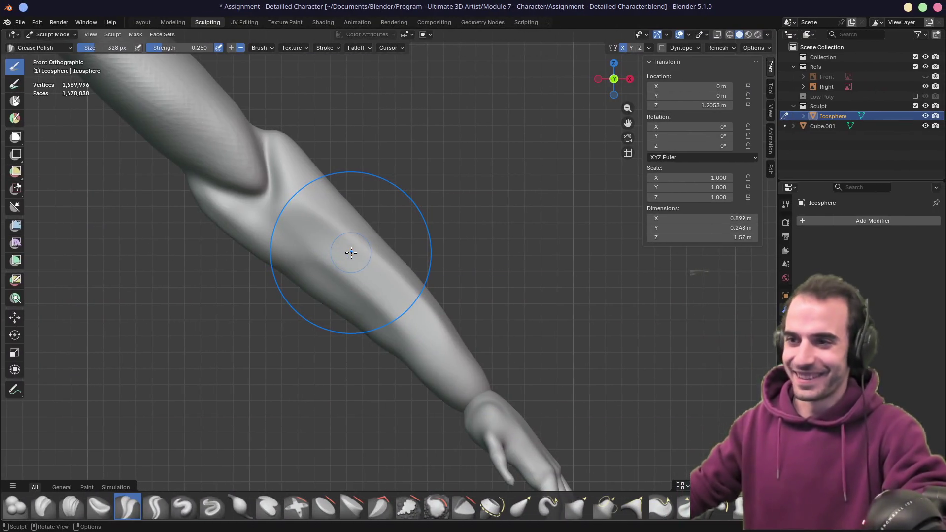
mouse_move(288, 322)
middle_down()
mouse_move(332, 295)
mouse_move(370, 309)
middle_up()
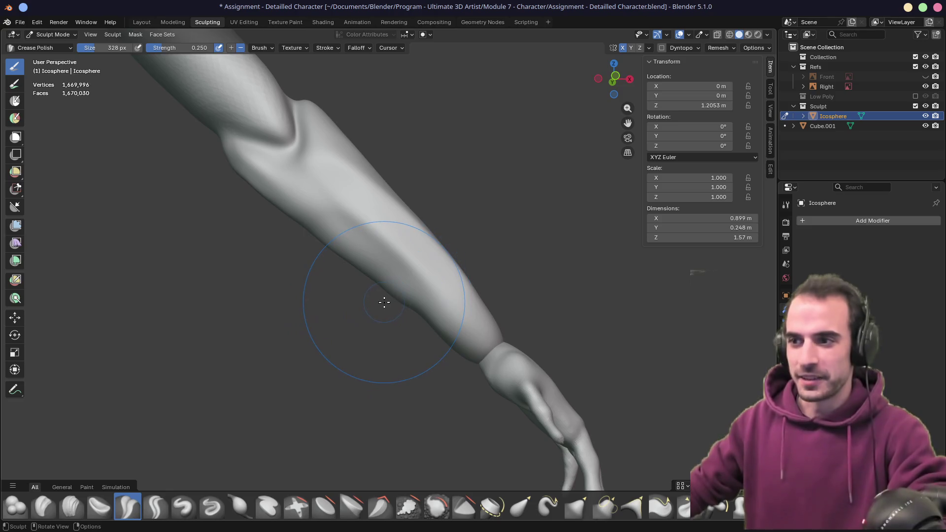
key(g)
drag(381, 294, 408, 273)
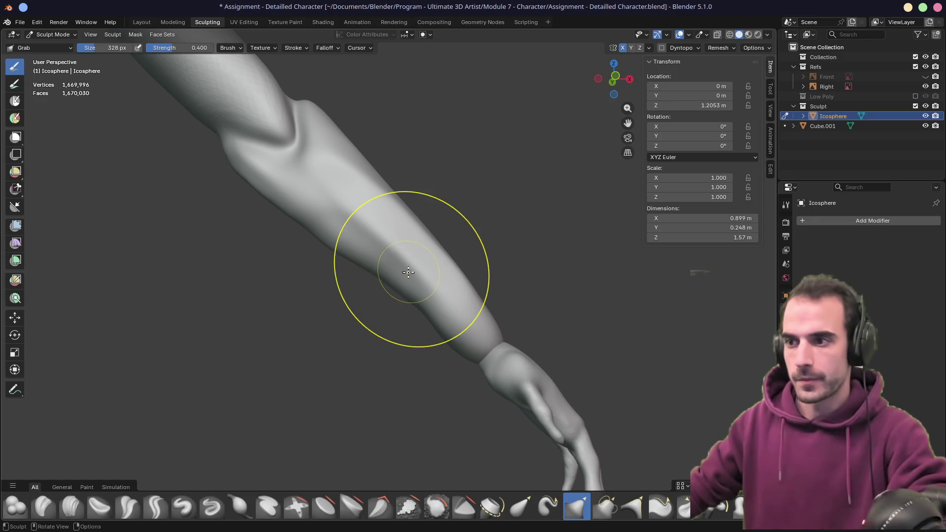
- Build up muscle streaks along the forearm with Clay Strips and smooth the crease
scroll(397, 296, up, 3)
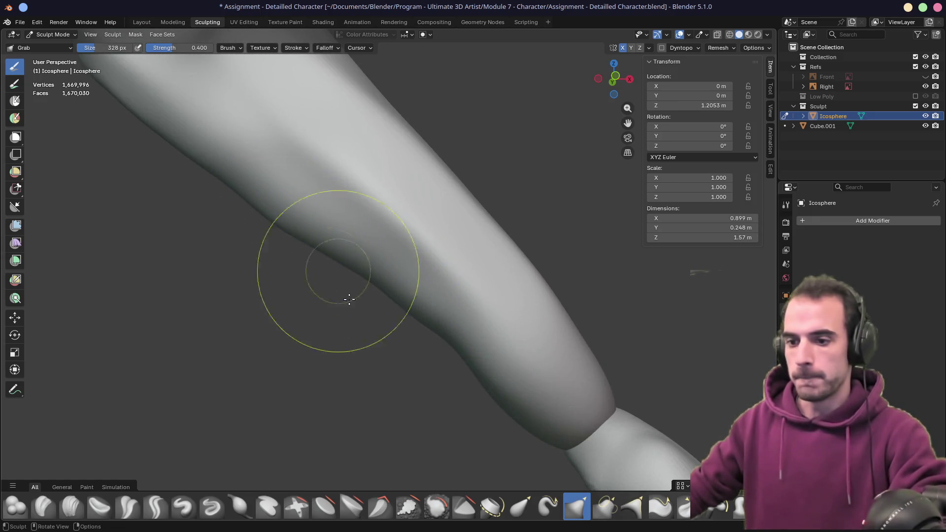
click(73, 508)
drag(255, 195, 297, 238)
drag(374, 266, 439, 332)
drag(228, 158, 431, 321)
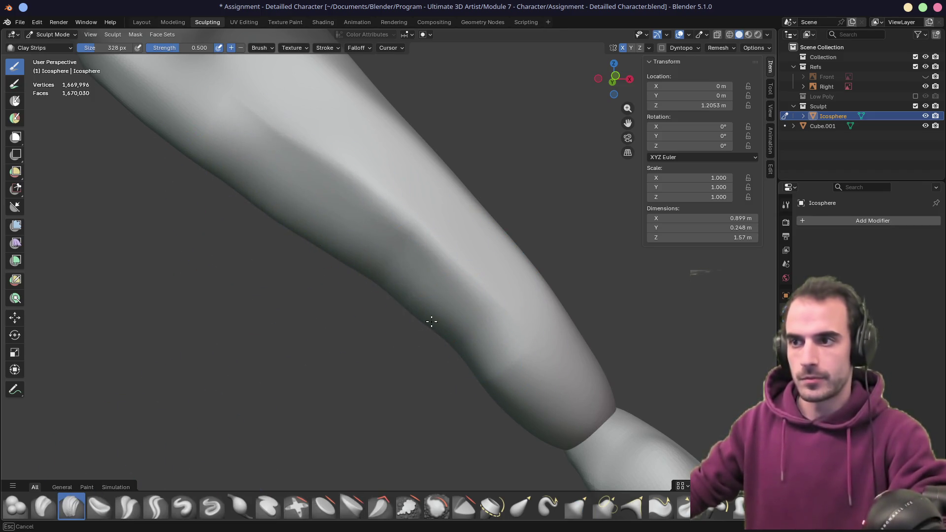
mouse_move(503, 383)
mouse_down()
mouse_move(492, 408)
mouse_move(514, 408)
mouse_move(506, 397)
mouse_up()
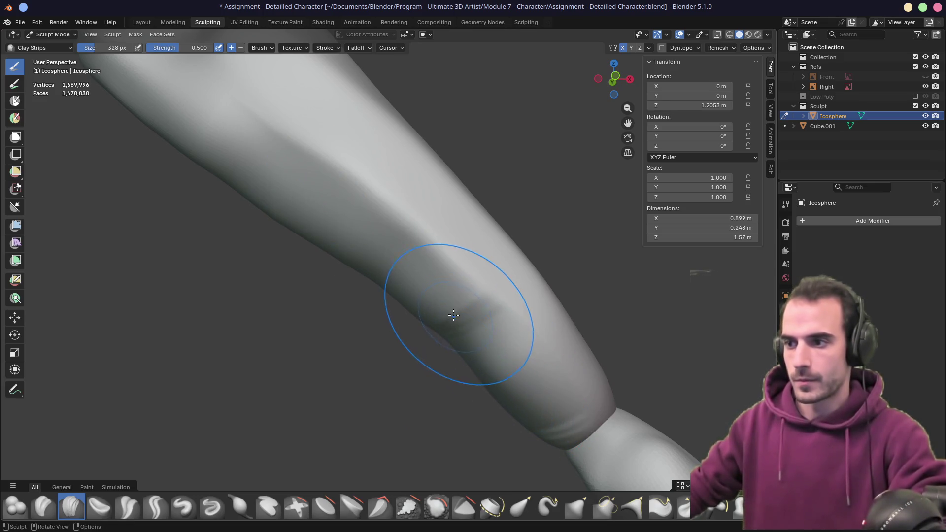
mouse_move(449, 313)
mouse_down()
mouse_move(550, 421)
mouse_move(549, 412)
mouse_up()
- In Front Orthographic view, sculpt along the forearm and refine its lower edge
key(KP_1)
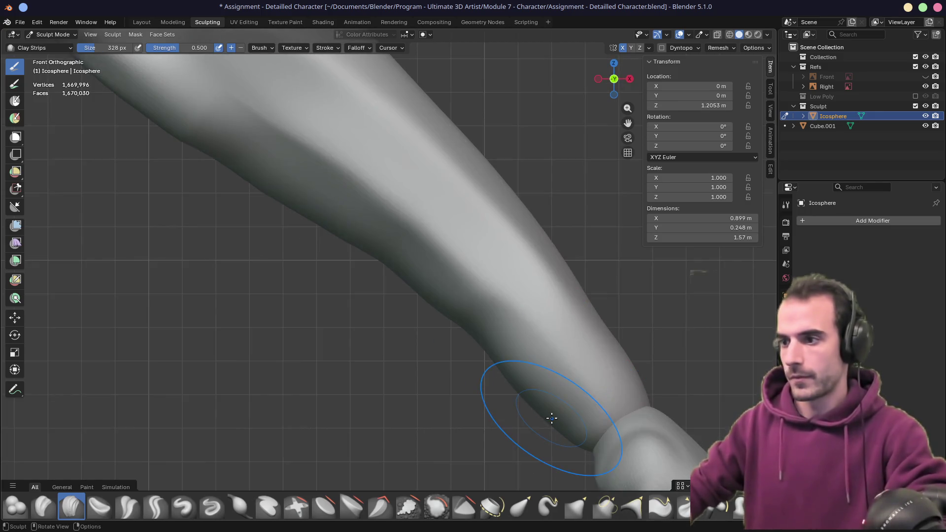
scroll(513, 384, up, 2)
mouse_move(334, 209)
mouse_down()
mouse_move(443, 284)
mouse_move(396, 268)
mouse_up()
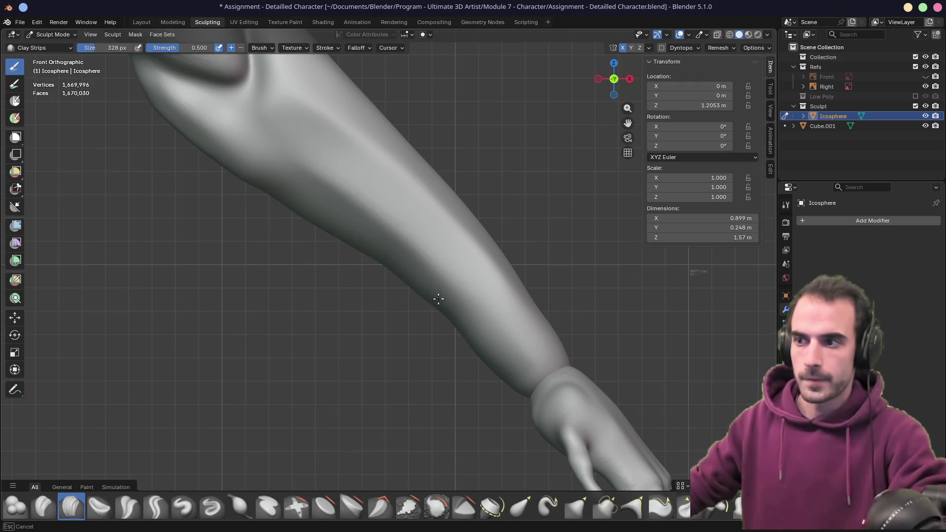
drag(438, 298, 487, 315)
- Switch to the Grab brush and orbit to inspect the wrist and hand
key(g)
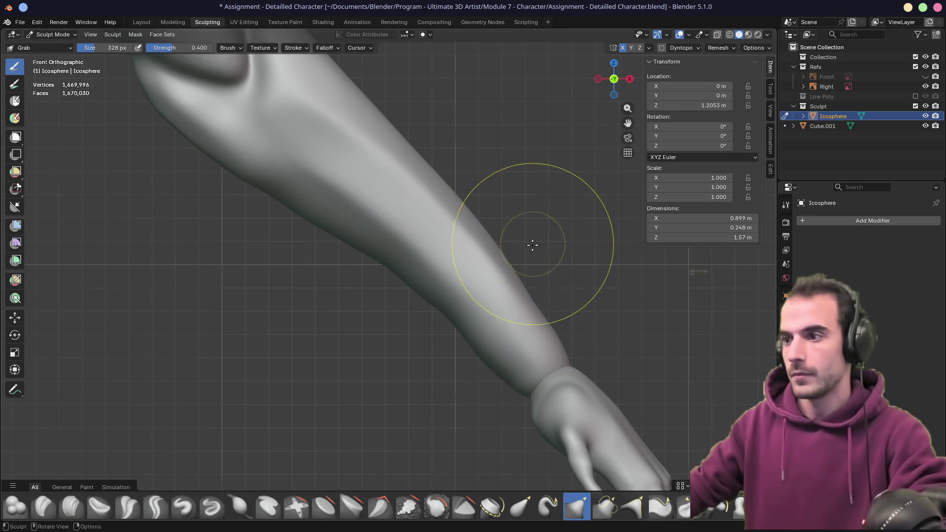
mouse_move(493, 254)
middle_down()
mouse_move(483, 262)
mouse_move(491, 241)
mouse_move(480, 278)
middle_up()
middle_drag(499, 424, 461, 284)
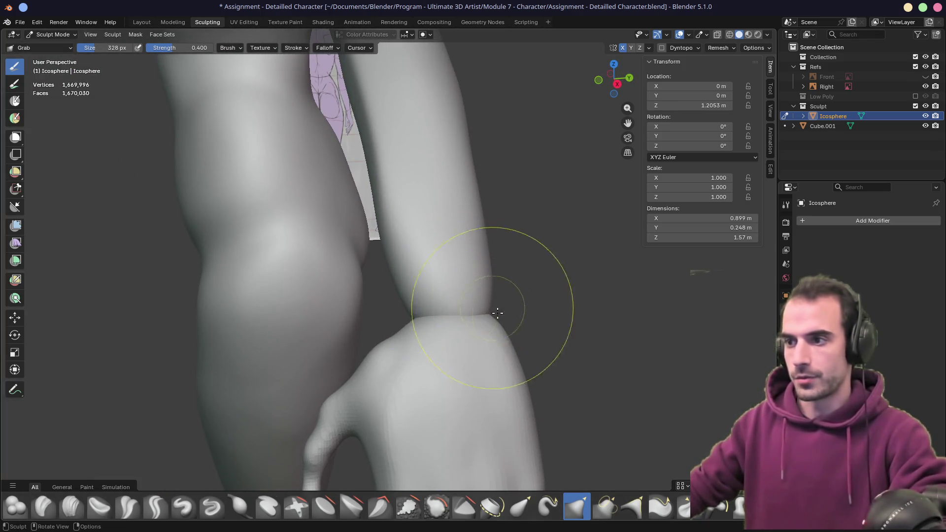
mouse_move(401, 284)
middle_down()
mouse_move(461, 323)
mouse_move(422, 278)
mouse_move(481, 217)
mouse_move(290, 213)
mouse_move(266, 223)
middle_up()
scroll(422, 278, down, 5)
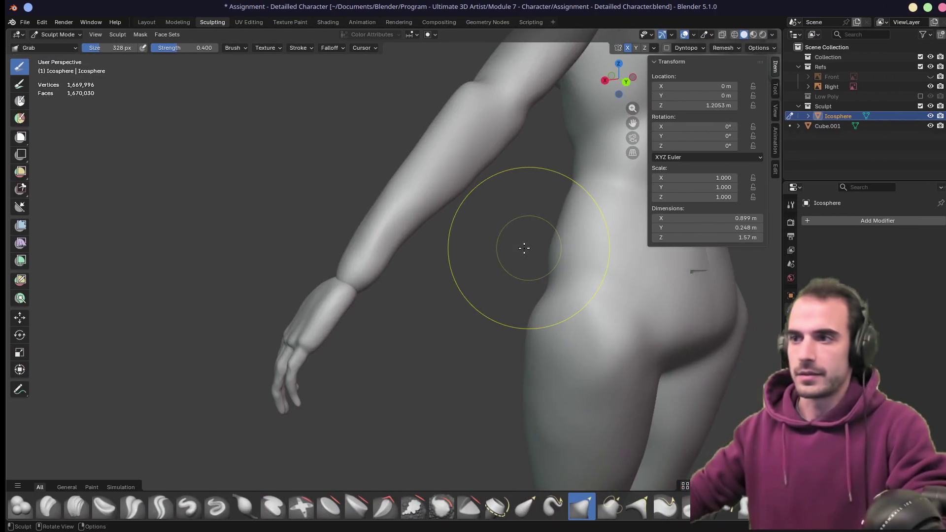
mouse_move(523, 247)
middle_down()
mouse_move(430, 191)
mouse_move(448, 243)
mouse_move(418, 266)
mouse_move(437, 260)
middle_up()
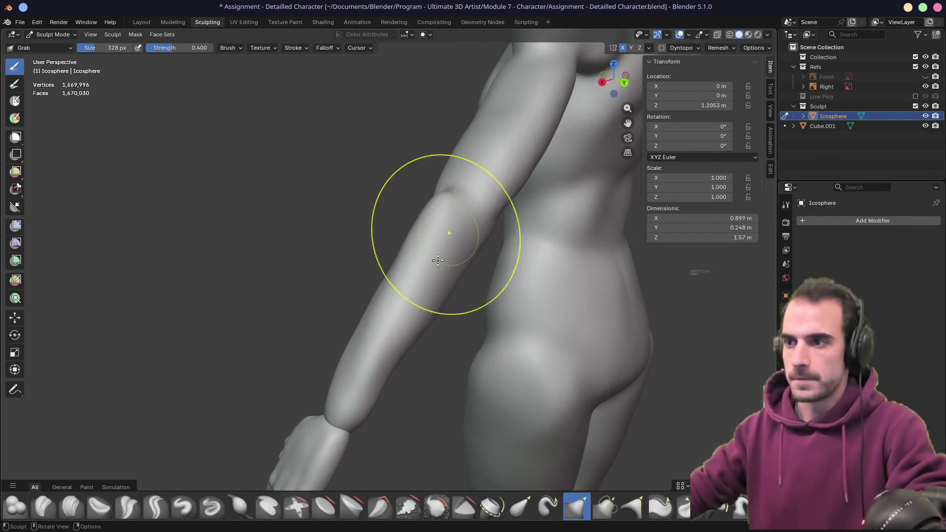
- Smooth the forearm crease down to the wrist with a 142 px Crease Polish brush
click(127, 507)
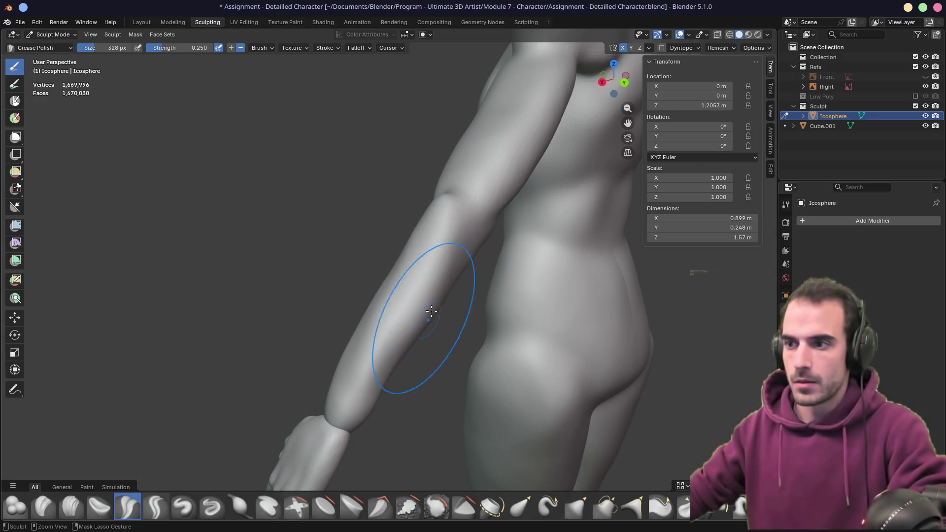
mouse_move(482, 211)
middle_down()
mouse_move(586, 190)
mouse_move(433, 202)
middle_up()
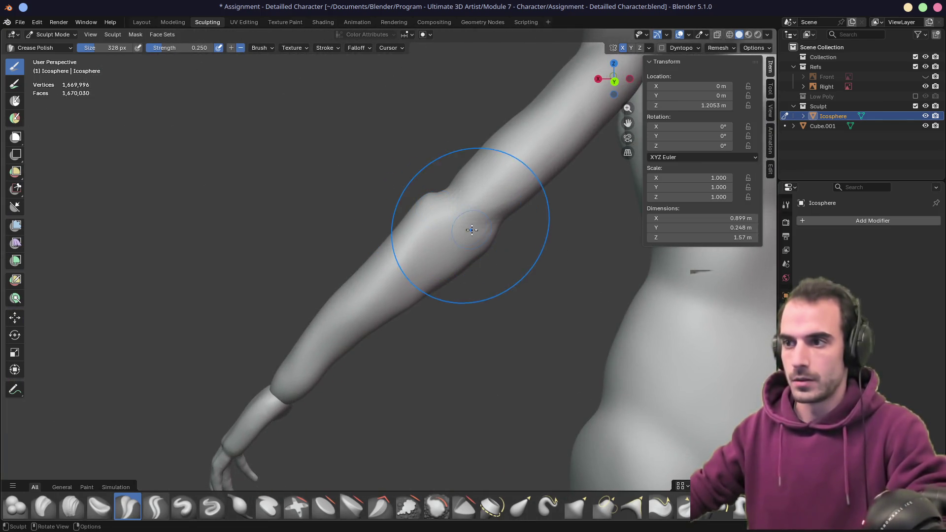
key(f)
click(497, 236)
middle_drag(498, 236, 451, 212)
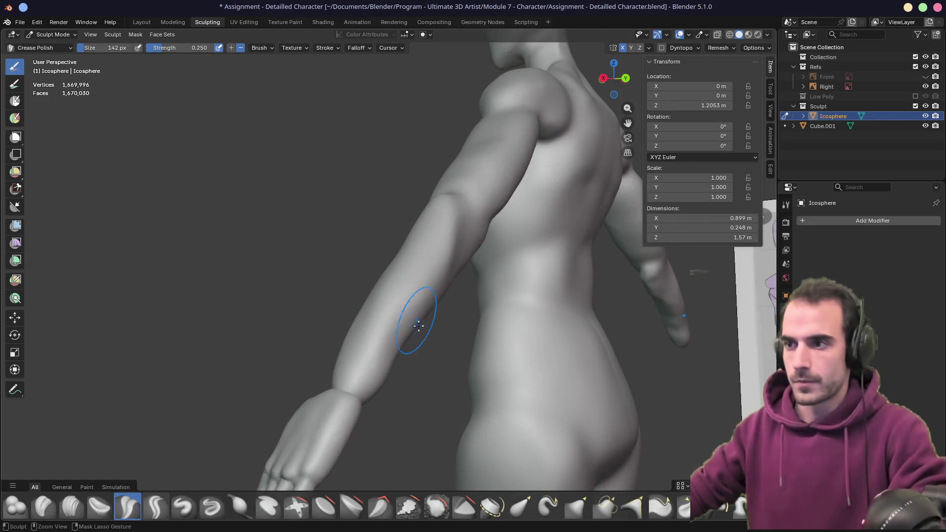
mouse_move(418, 306)
middle_down()
mouse_move(320, 332)
mouse_move(384, 258)
middle_up()
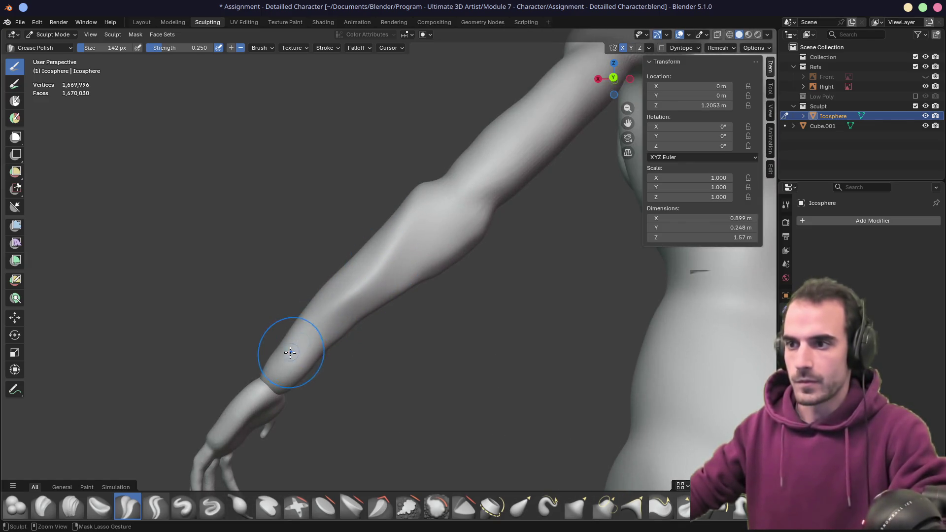
mouse_move(291, 348)
middle_down()
mouse_move(400, 314)
mouse_move(370, 302)
mouse_move(442, 209)
middle_up()
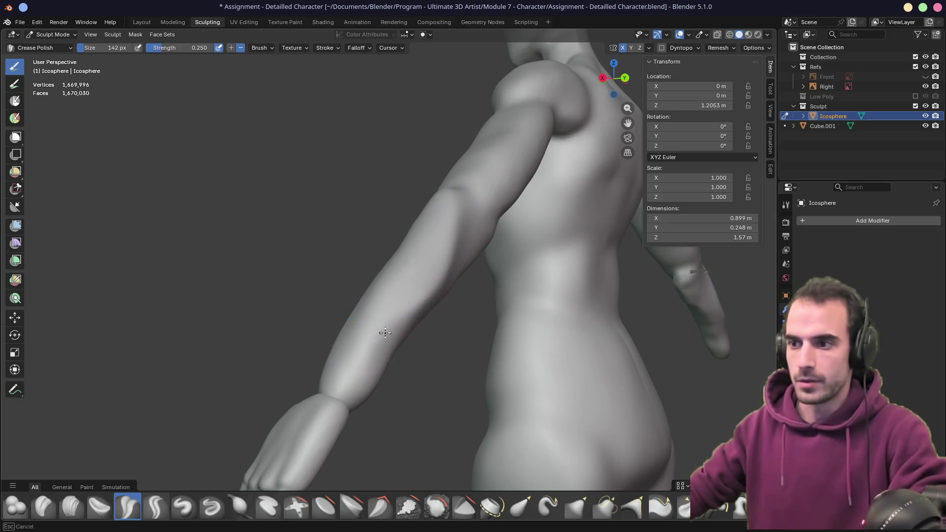
mouse_move(417, 320)
middle_down()
mouse_move(359, 327)
mouse_move(369, 330)
middle_up()
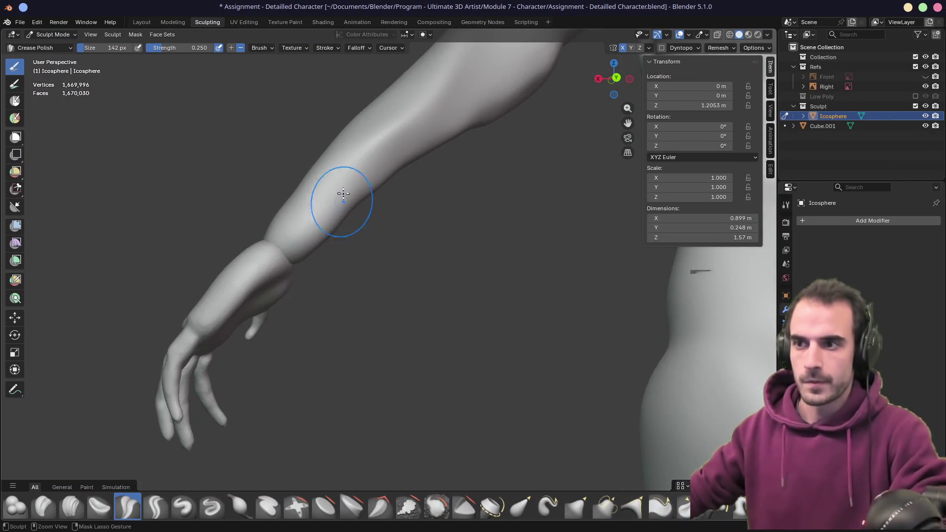
drag(350, 192, 302, 252)
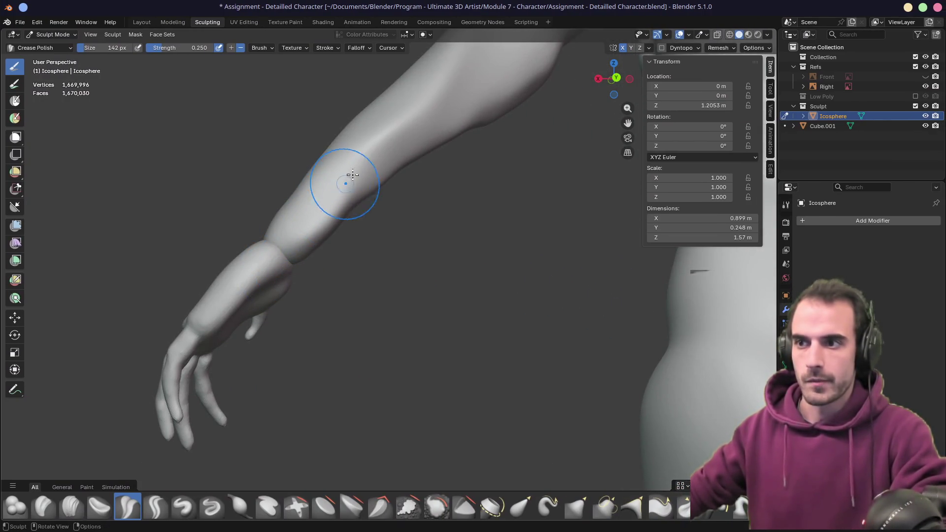
mouse_move(349, 170)
middle_down()
mouse_move(312, 211)
mouse_move(288, 210)
middle_up()
key(g)
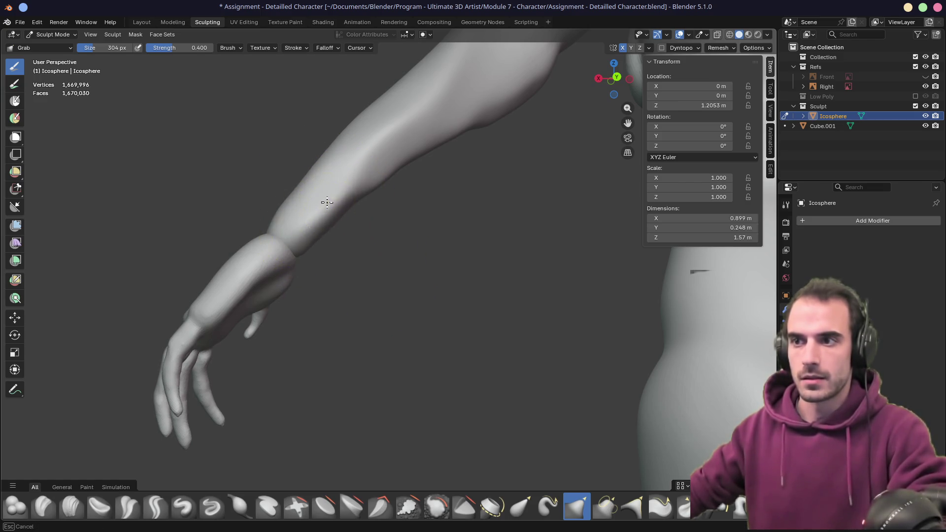
- Grab-pull the forearm silhouette into shape, then frame the forearm below the elbow
drag(298, 203, 278, 195)
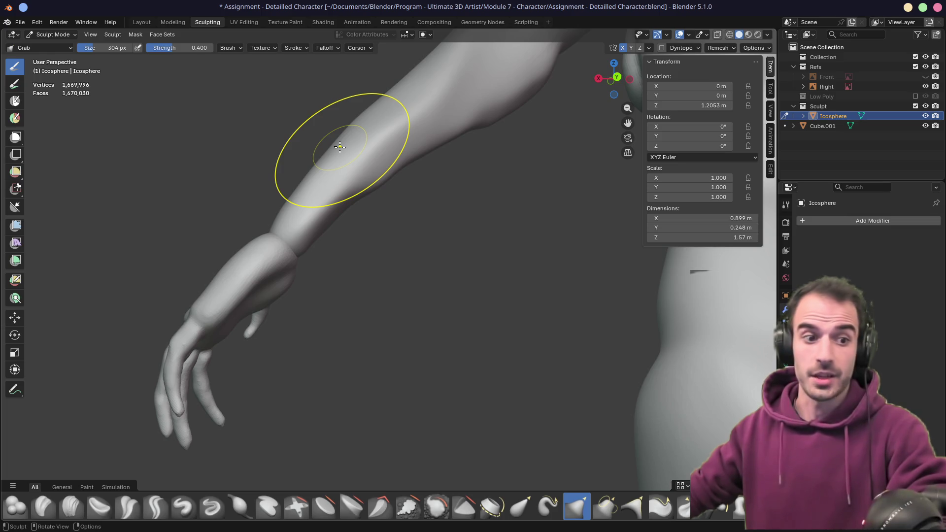
mouse_move(340, 147)
middle_down()
mouse_move(483, 165)
mouse_move(432, 215)
mouse_move(474, 192)
mouse_move(538, 201)
mouse_move(399, 193)
mouse_move(342, 232)
mouse_move(289, 223)
mouse_move(284, 189)
mouse_move(250, 173)
middle_up()
mouse_move(218, 272)
middle_down()
mouse_move(239, 210)
mouse_move(295, 271)
middle_up()
mouse_move(327, 234)
middle_down()
mouse_move(243, 228)
mouse_move(438, 244)
middle_up()
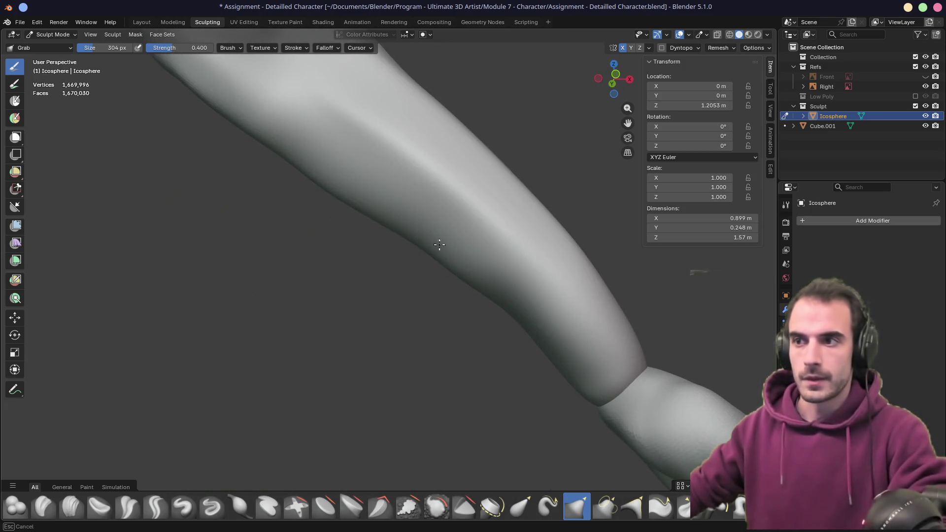
middle_drag(521, 309, 431, 277)
scroll(431, 276, down, 3)
scroll(414, 249, up, 2)
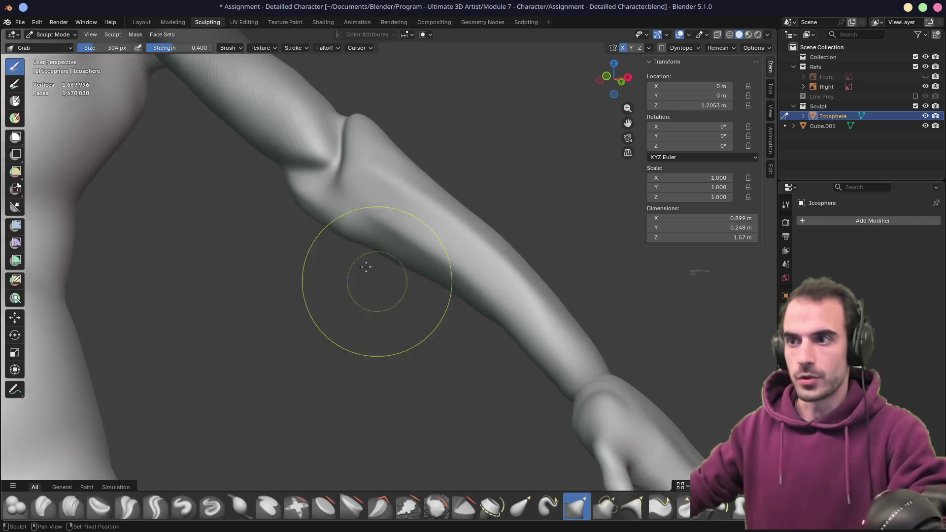
middle_drag(365, 264, 395, 262)
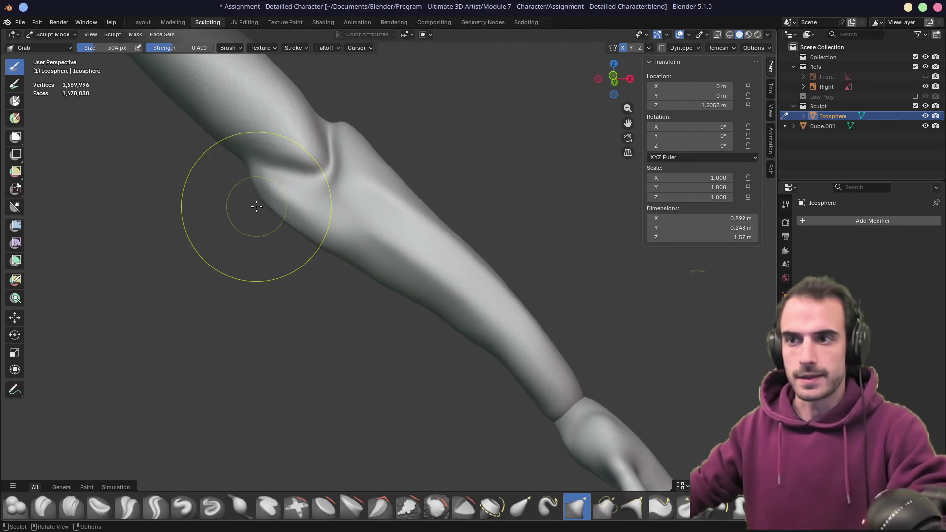
- Switch to Crease Polish at 164 px and stroke along the elbow crease and the forearm's lower edge
key(shift+c)
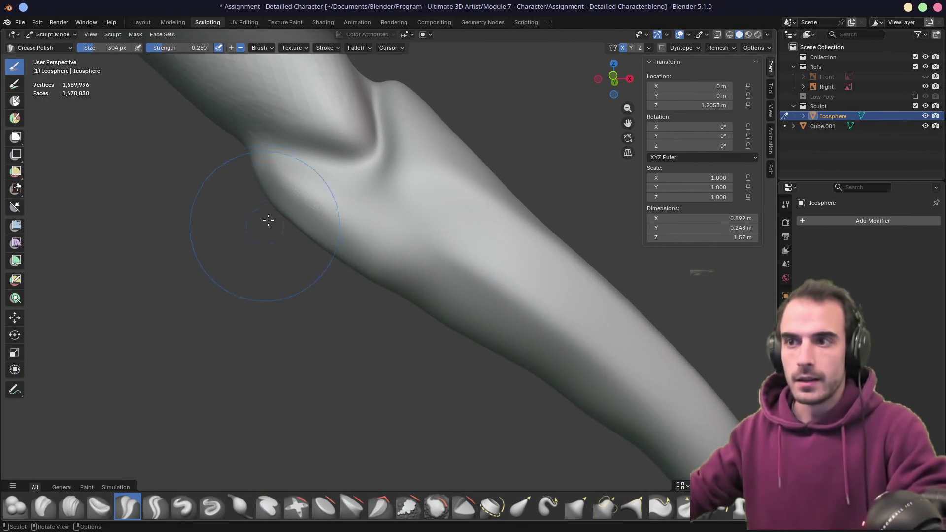
key(bracketleft)
key(bracketleft)
key(bracketleft)
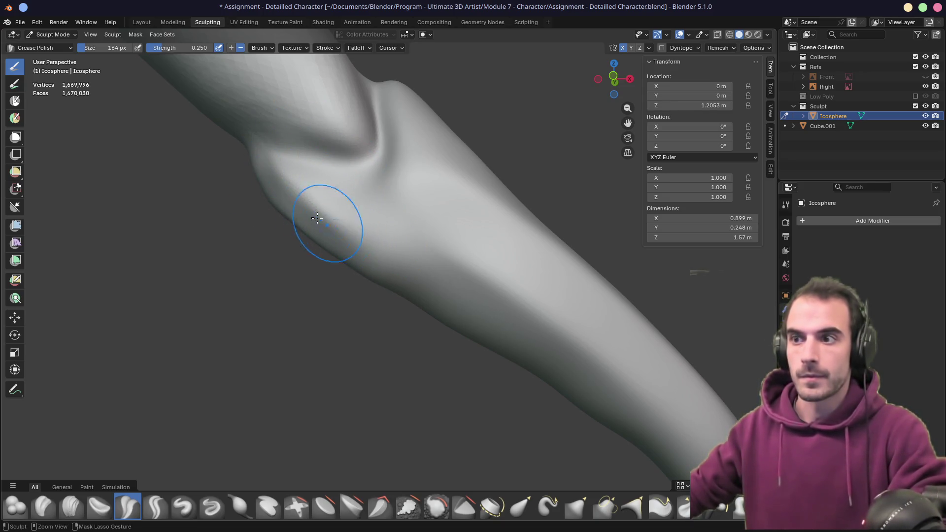
drag(317, 218, 372, 254)
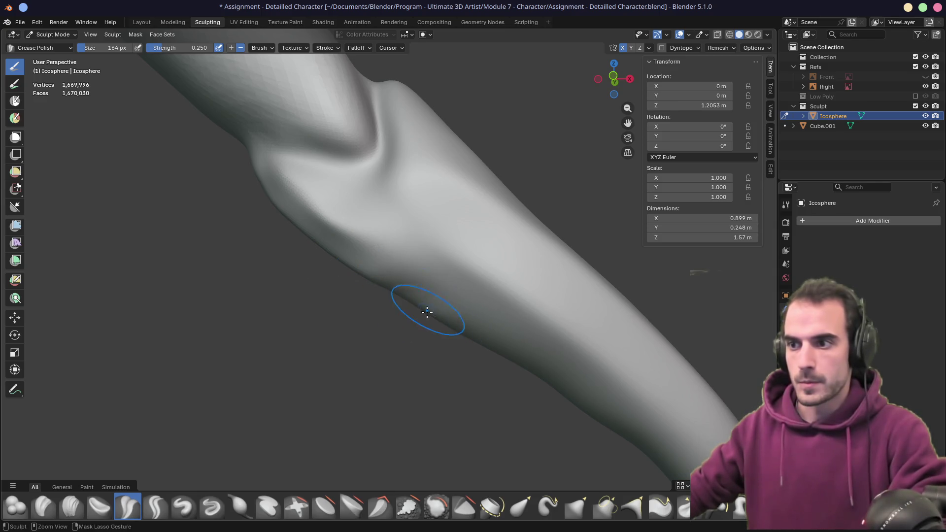
middle_drag(426, 311, 424, 281)
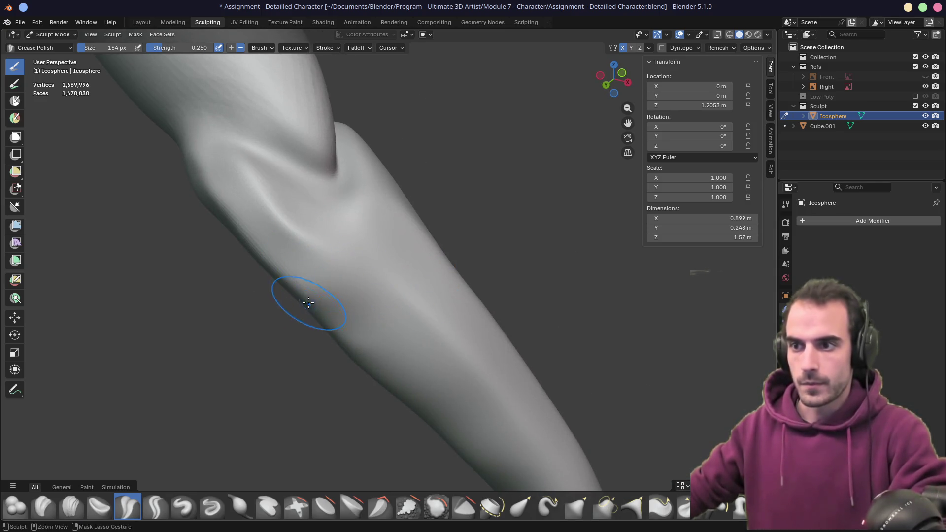
mouse_move(424, 384)
middle_down()
mouse_move(344, 415)
mouse_move(460, 317)
middle_up()
drag(460, 317, 537, 329)
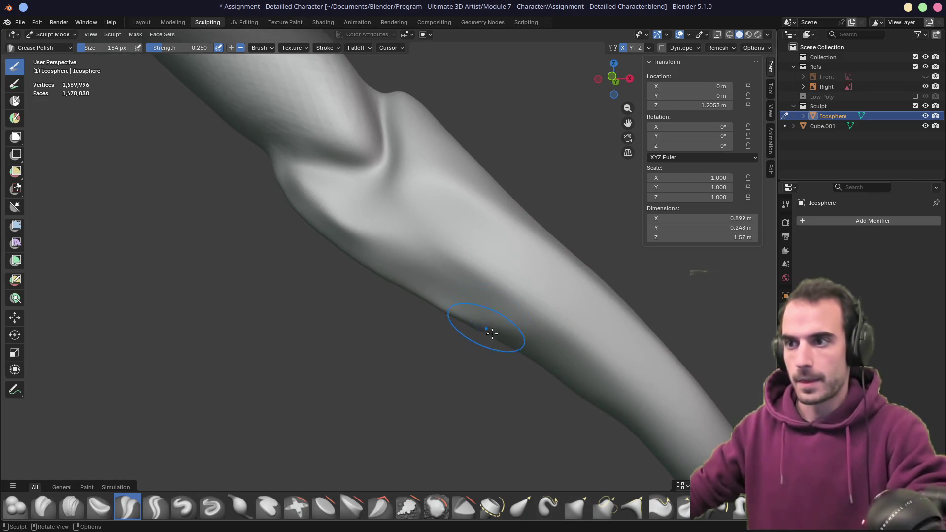
- Enlarge the Crease Polish brush to 276 px and orbit to view the whole arm
key(f)
click(547, 334)
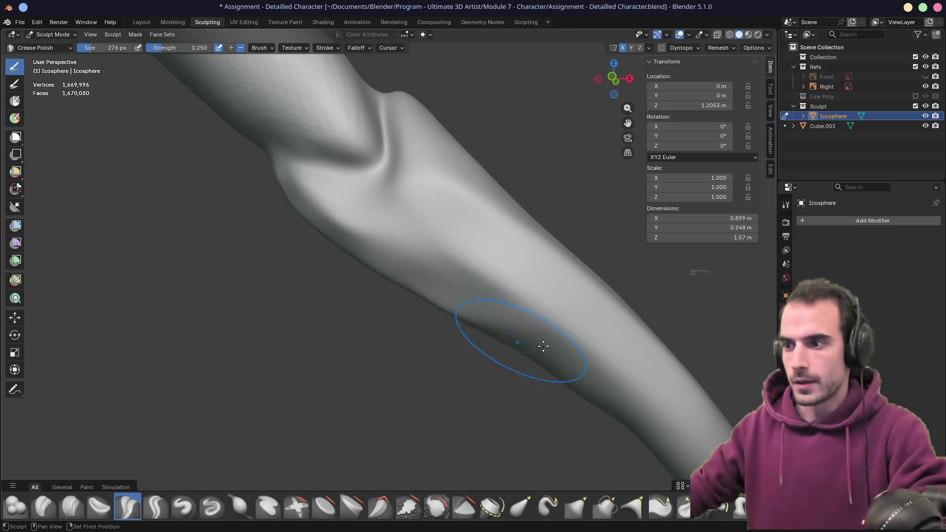
mouse_move(543, 347)
middle_down()
mouse_move(401, 280)
mouse_move(384, 300)
mouse_move(430, 323)
mouse_move(410, 322)
middle_up()
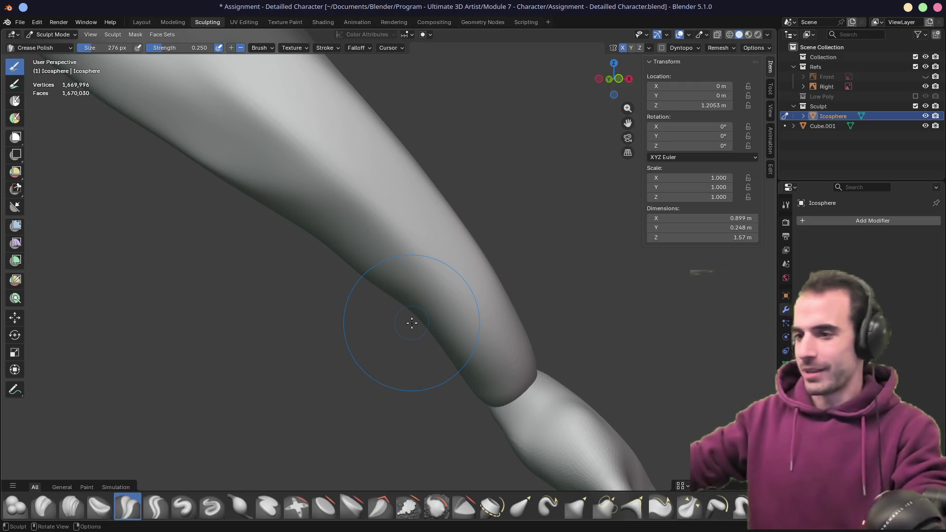
scroll(382, 242, down, 8)
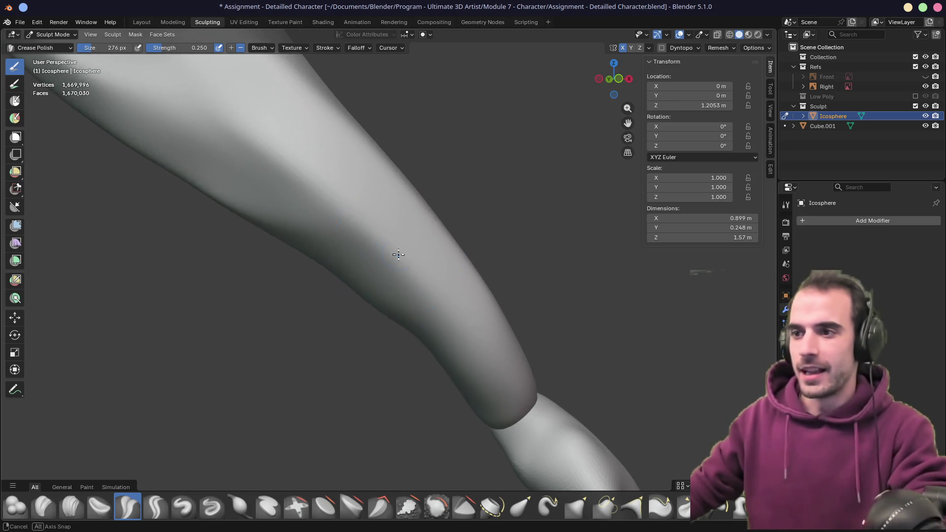
mouse_move(340, 249)
middle_down()
mouse_move(444, 250)
mouse_move(205, 258)
mouse_move(243, 236)
mouse_move(416, 257)
middle_up()
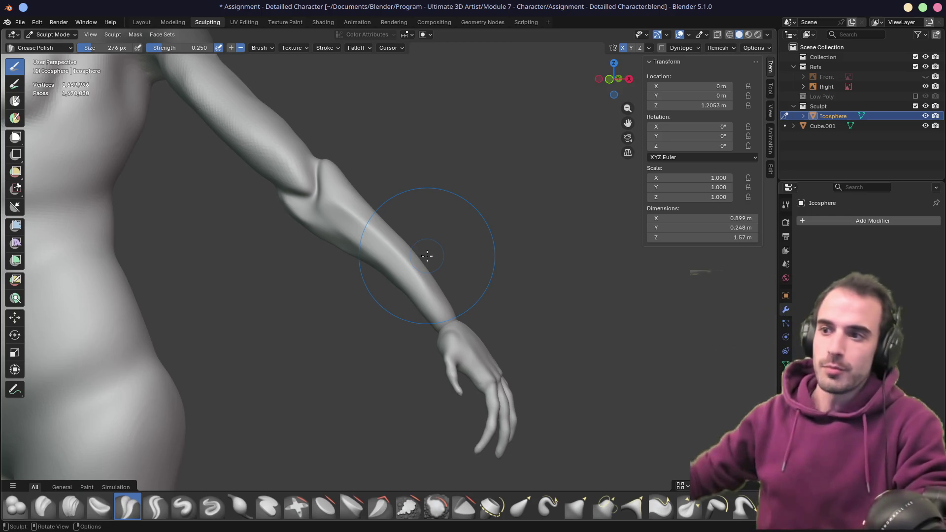
- Inspect the forearm and the side view against the reference board
mouse_move(335, 238)
middle_down()
mouse_move(338, 217)
mouse_move(355, 216)
mouse_move(381, 243)
mouse_move(257, 164)
mouse_move(314, 214)
mouse_move(363, 235)
middle_up()
scroll(380, 217, up, 5)
scroll(327, 236, down, 5)
scroll(257, 165, down, 3)
scroll(363, 239, up, 3)
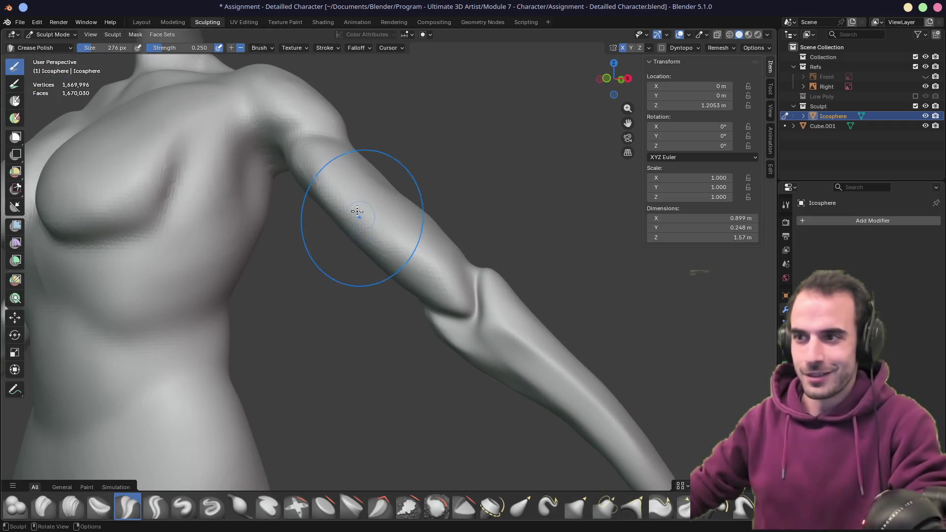
middle_drag(451, 295, 443, 138)
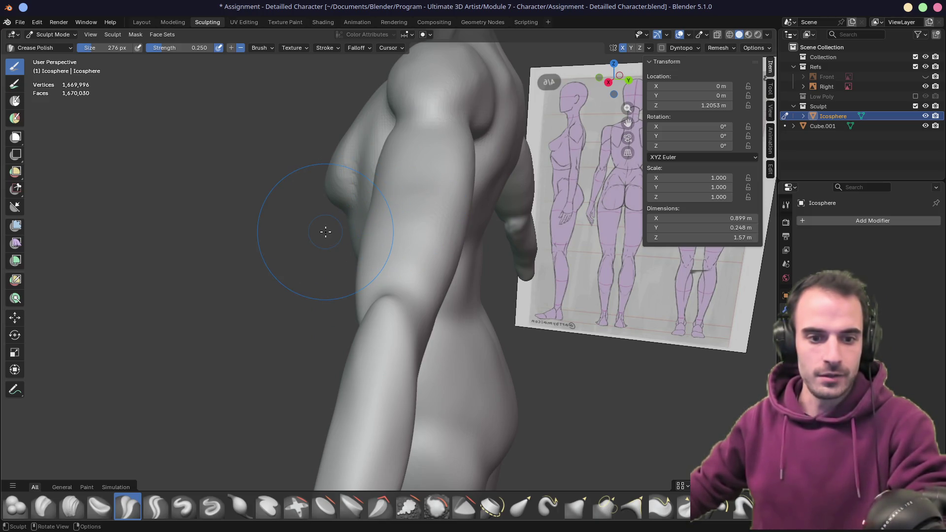
middle_drag(325, 232, 342, 192)
- Inspect the shoulder, torso and forearm from lower and side angles, then switch to the Smooth brush
scroll(342, 191, up, 2)
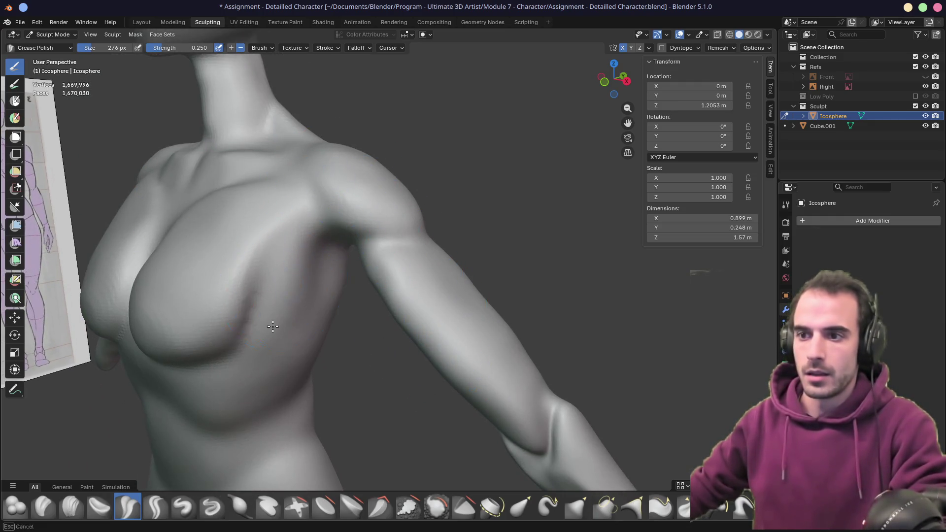
mouse_move(249, 364)
middle_down()
mouse_move(345, 310)
mouse_move(363, 263)
middle_up()
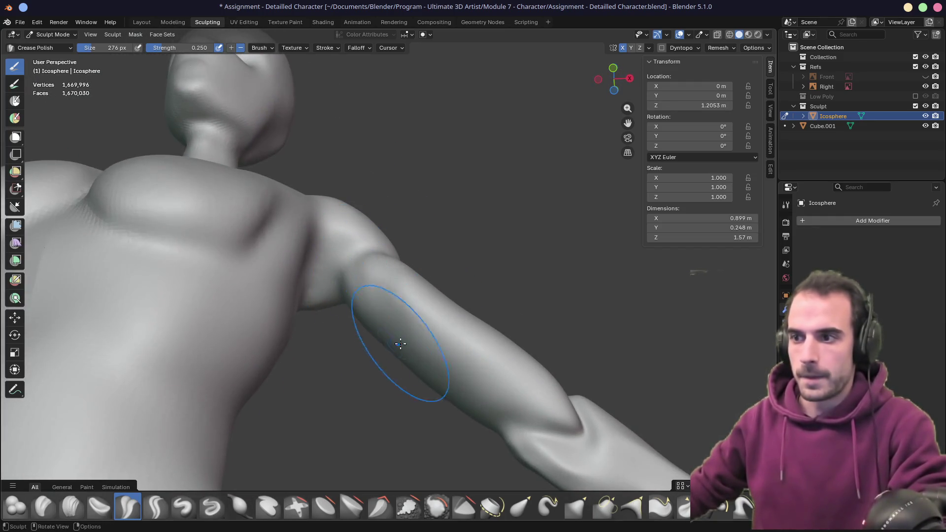
mouse_move(400, 343)
middle_down()
mouse_move(317, 237)
mouse_move(360, 281)
mouse_move(351, 169)
middle_up()
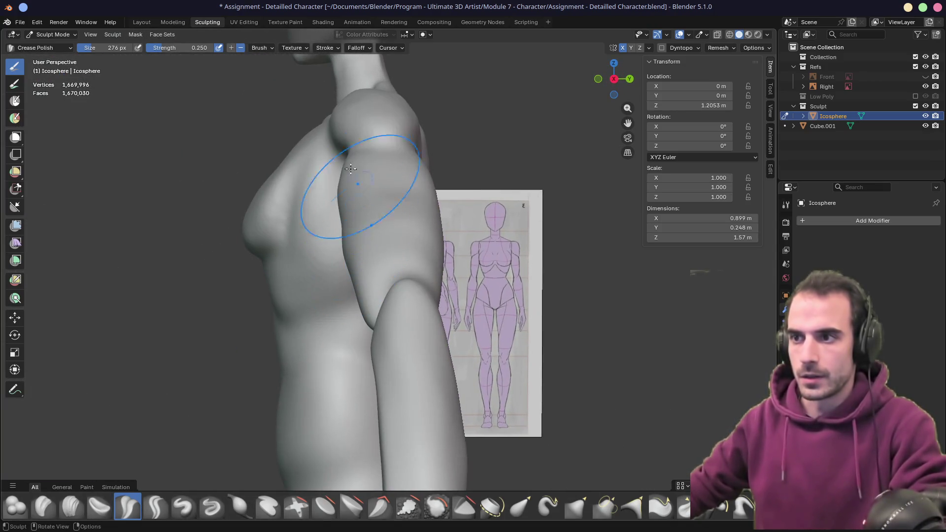
mouse_move(367, 291)
middle_down()
mouse_move(474, 338)
mouse_move(384, 243)
mouse_move(201, 238)
middle_up()
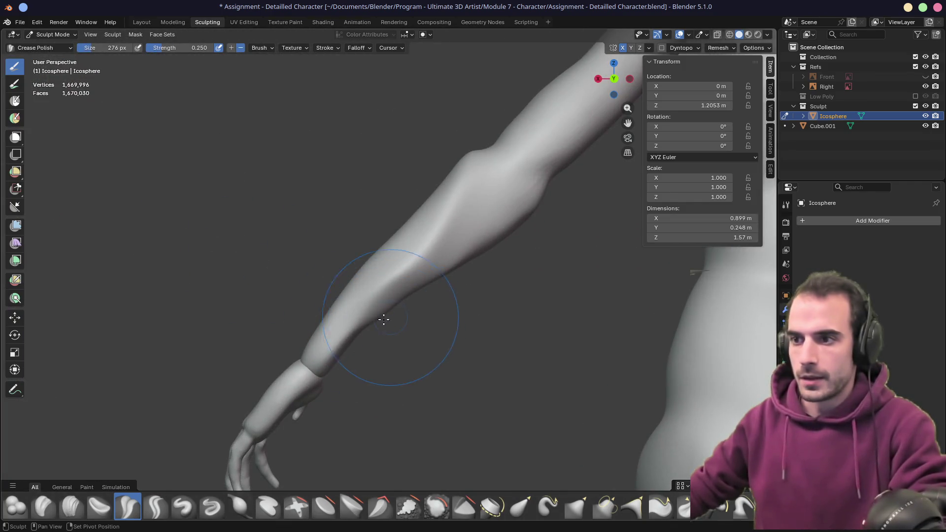
mouse_move(388, 335)
ctrl+middle_down()
mouse_move(371, 226)
mouse_move(405, 306)
ctrl+middle_up()
key(shift+s)
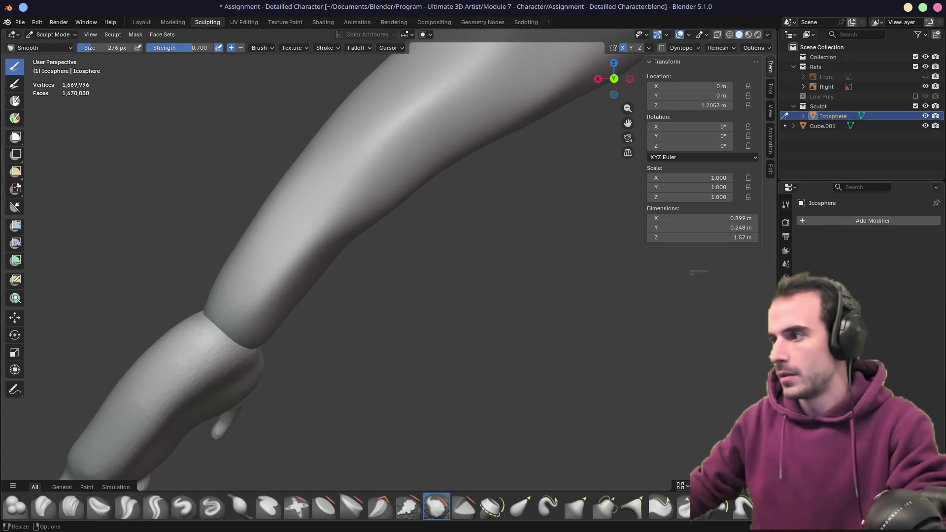
- Show the Smooth brush settings with strength 0.759 and frame the forearm, hand and elbow
click(786, 205)
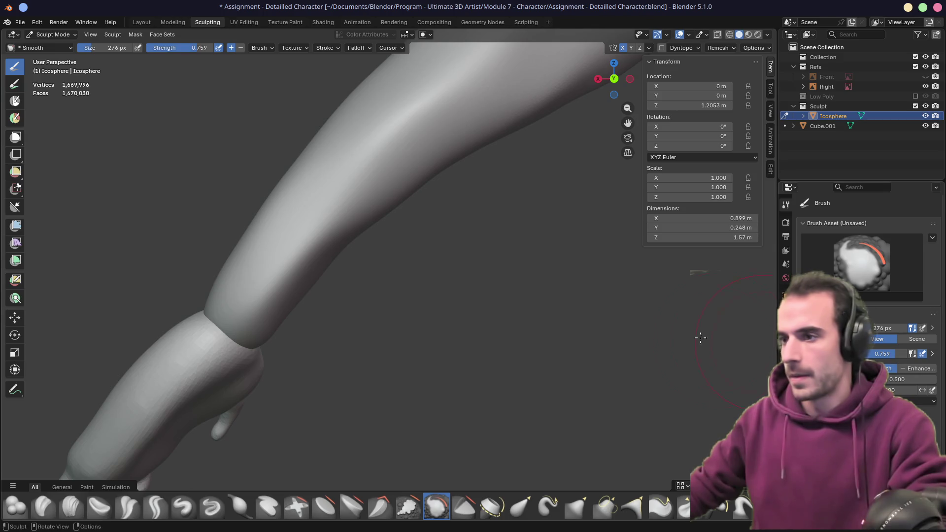
shift+middle_drag(700, 337, 458, 392)
scroll(449, 353, down, 5)
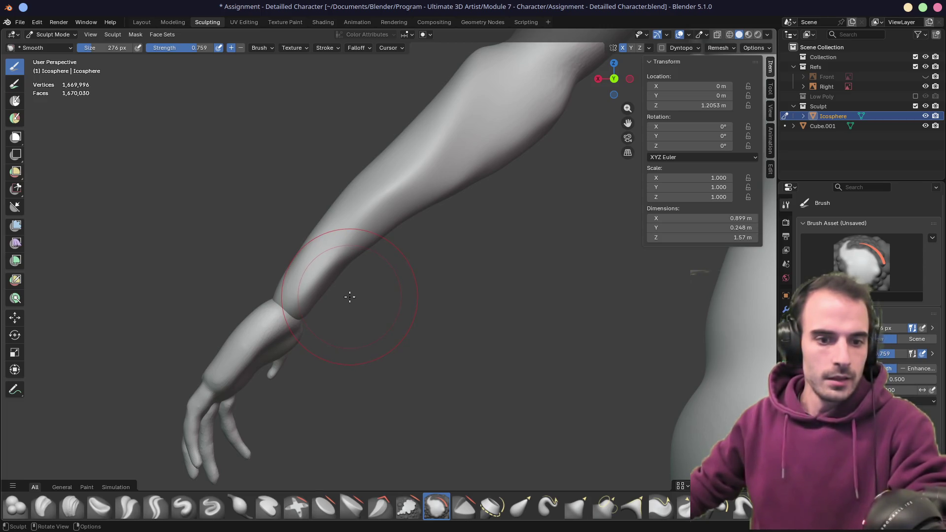
mouse_move(350, 295)
middle_down()
mouse_move(376, 255)
mouse_move(574, 260)
mouse_move(523, 264)
middle_up()
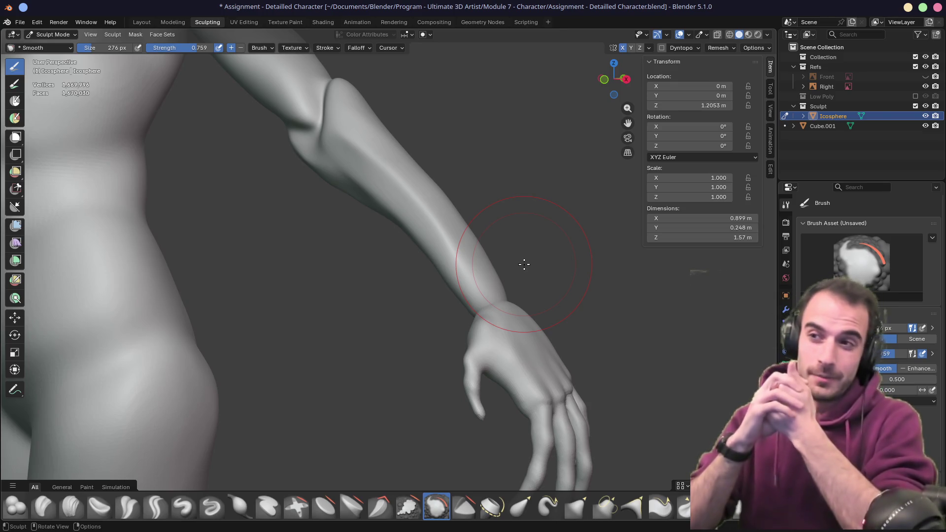
mouse_move(327, 169)
middle_down()
mouse_move(391, 154)
mouse_move(390, 200)
middle_up()
mouse_move(338, 168)
middle_down()
mouse_move(435, 260)
mouse_move(345, 261)
mouse_move(302, 274)
mouse_move(379, 288)
mouse_move(379, 296)
middle_up()
scroll(435, 260, down, 5)
- Check the arm in top, right, front and back orthographic views
key(KP_7)
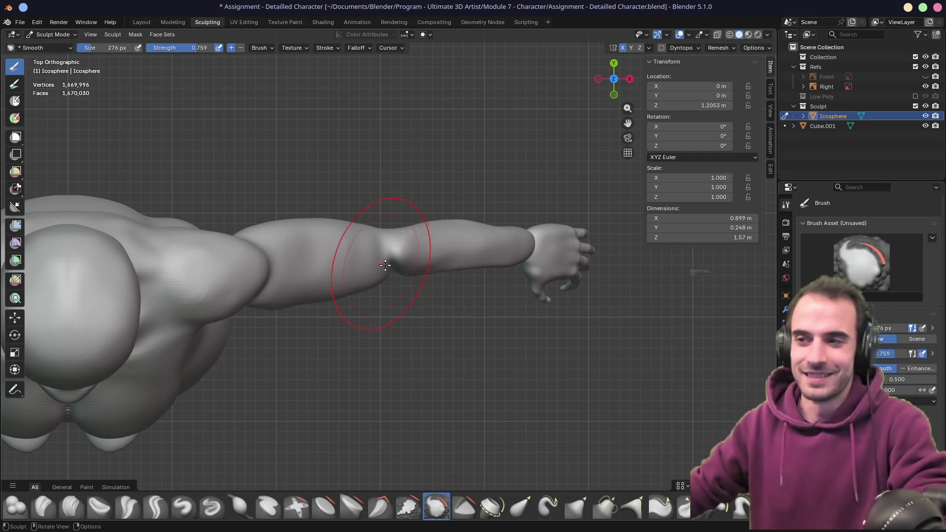
scroll(385, 265, up, 5)
mouse_move(385, 265)
middle_down()
mouse_move(359, 259)
mouse_move(309, 209)
mouse_move(348, 214)
middle_up()
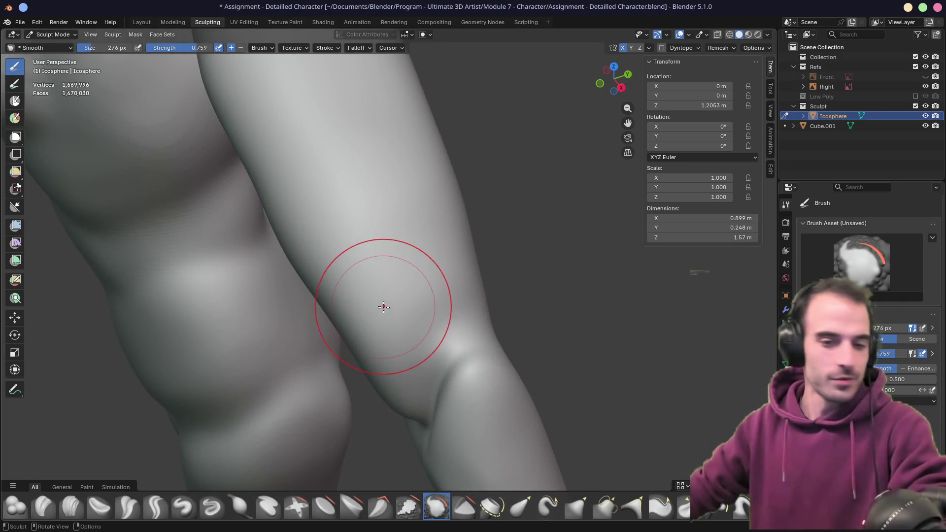
mouse_move(384, 307)
middle_down()
mouse_move(363, 255)
mouse_move(359, 281)
mouse_move(359, 219)
mouse_move(249, 219)
middle_up()
mouse_move(411, 239)
middle_down()
mouse_move(433, 205)
mouse_move(333, 202)
mouse_move(376, 207)
mouse_move(359, 155)
mouse_move(359, 196)
mouse_move(346, 220)
middle_up()
key(KP_3)
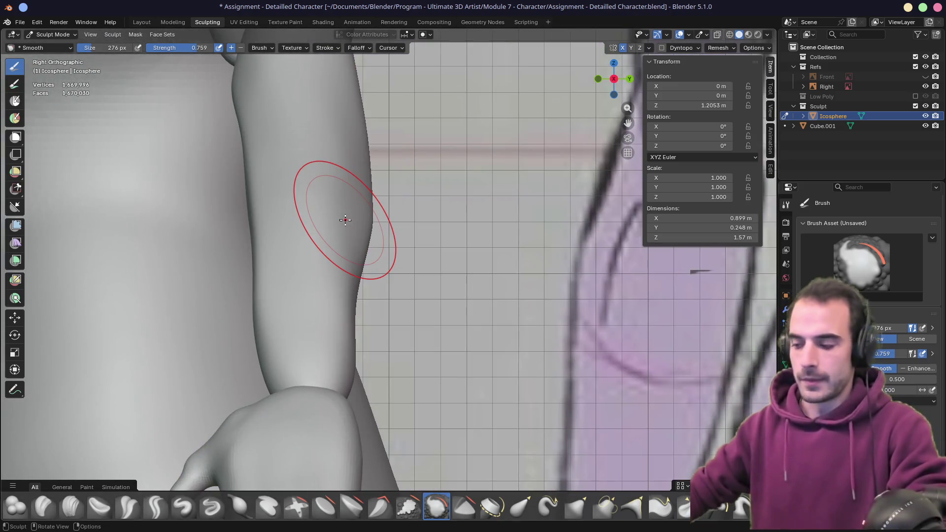
key(KP_1)
key(KP_3)
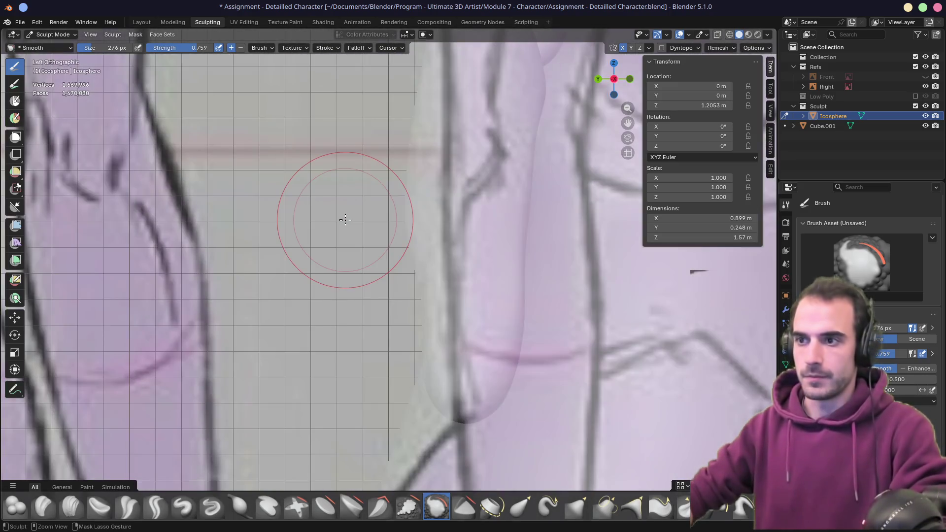
key(ctrl+KP_1)
- Frame the forearm and hand and resize the brush to 402 px
scroll(292, 268, down, 4)
mouse_move(296, 279)
shift+middle_down()
mouse_move(310, 258)
mouse_move(348, 264)
shift+middle_up()
key(f)
click(365, 286)
- Grab-pull the wrist and lower forearm in back view, then orbit into perspective on the forearm
key(g)
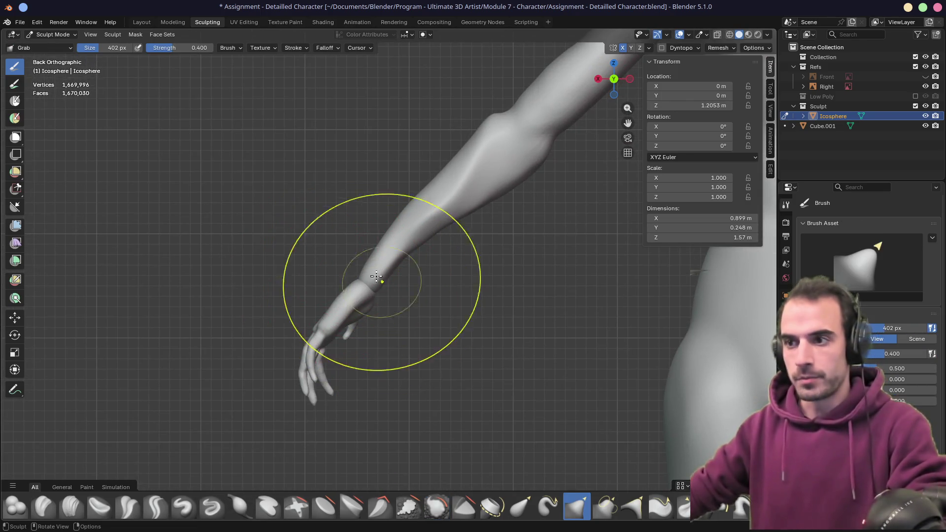
mouse_move(361, 269)
mouse_down()
mouse_move(354, 276)
mouse_move(381, 245)
mouse_move(373, 279)
mouse_move(410, 245)
mouse_move(372, 264)
mouse_up()
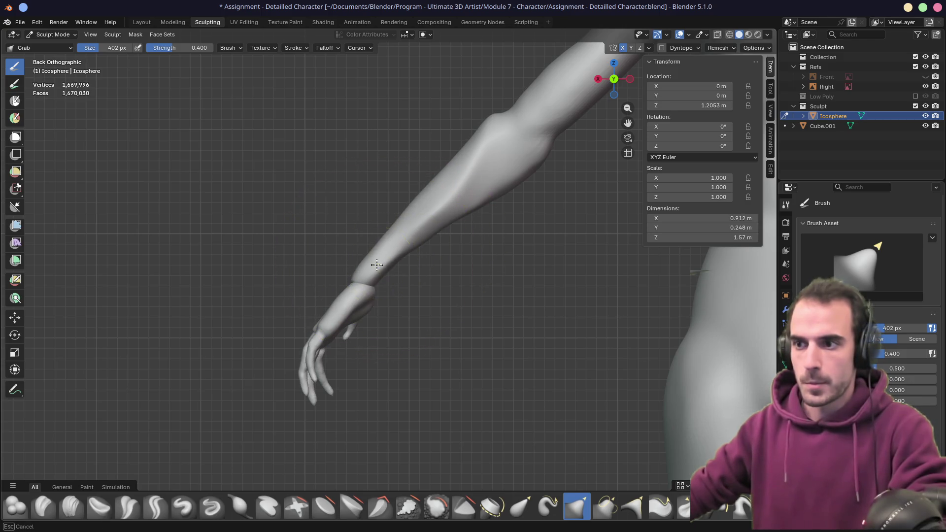
mouse_move(389, 256)
middle_down()
mouse_move(430, 247)
mouse_move(380, 249)
middle_up()
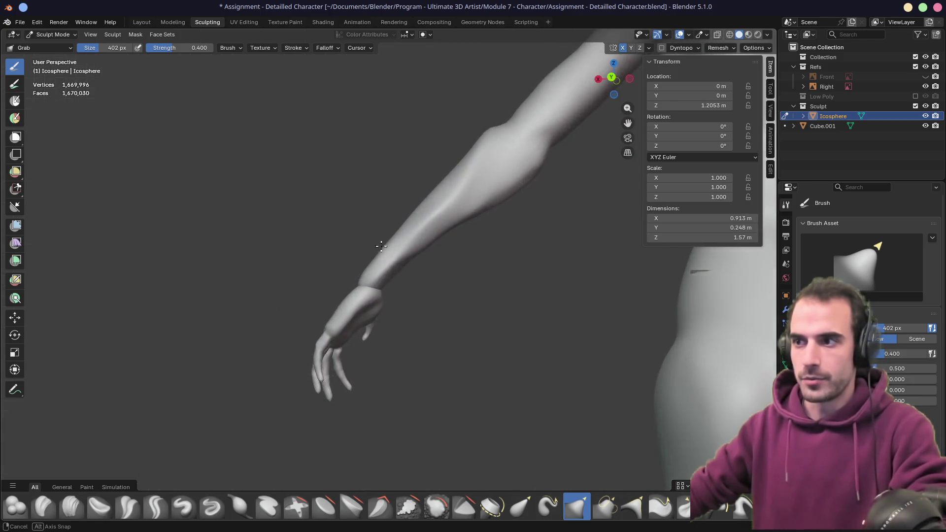
mouse_move(507, 148)
middle_down()
mouse_move(453, 200)
mouse_move(589, 211)
mouse_move(508, 260)
middle_up()
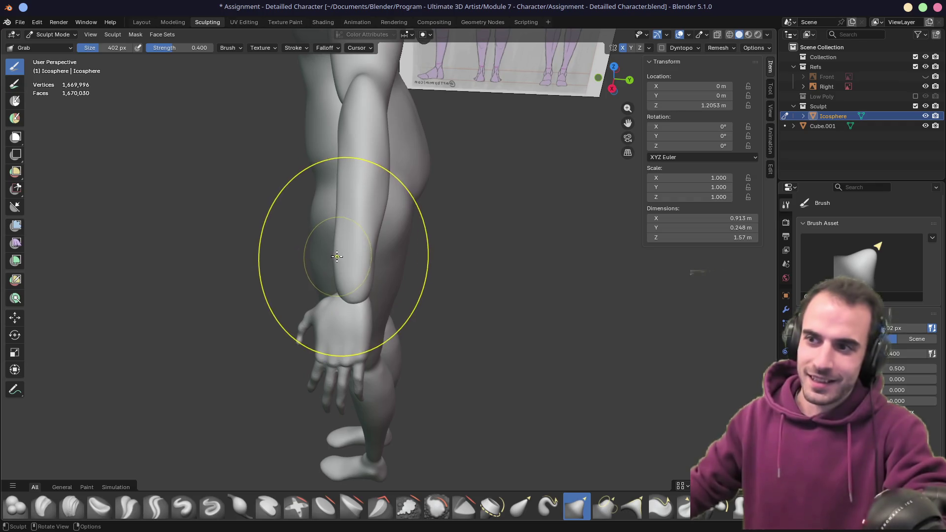
ctrl+middle_drag(338, 264, 446, 300)
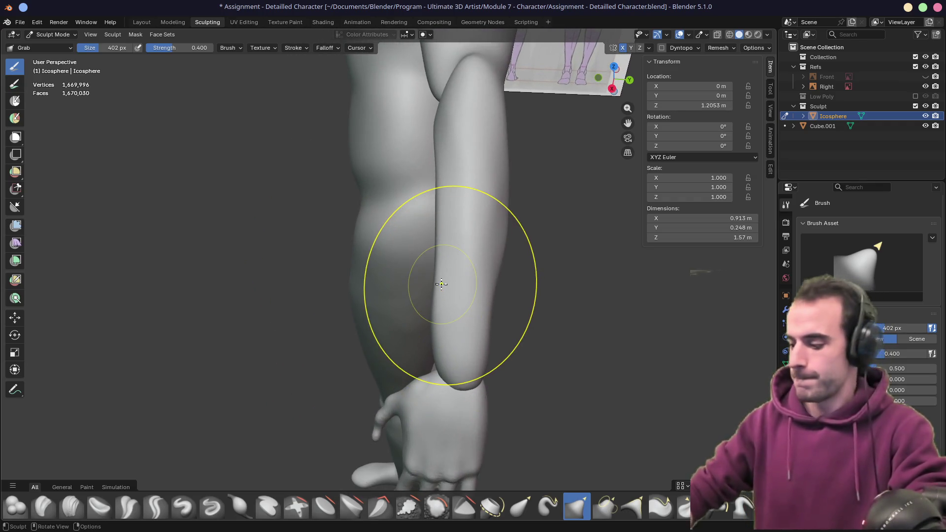
- Grab the forearm's outer edge into shape in right side view, check from the front, and enlarge the brush to 436 px
key(KP_3)
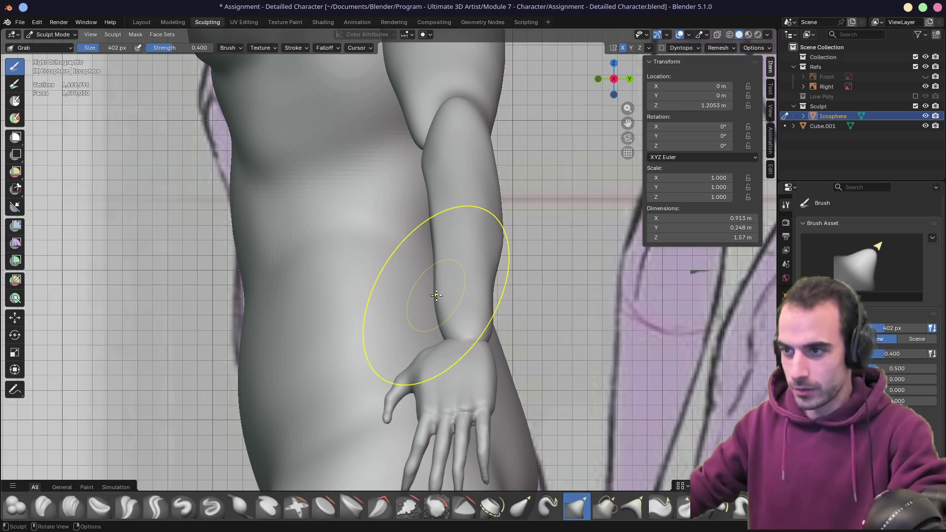
mouse_move(433, 315)
mouse_down()
mouse_move(489, 304)
mouse_move(487, 320)
mouse_up()
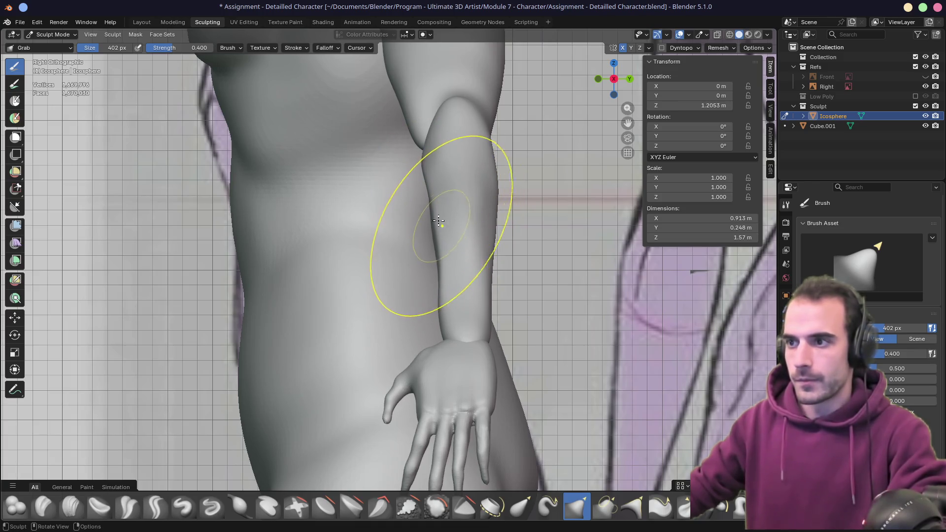
drag(434, 216, 441, 240)
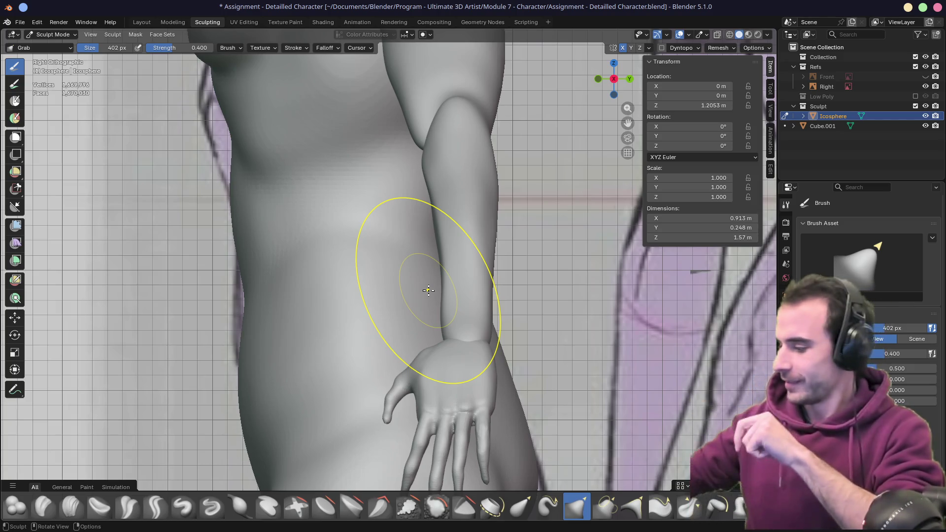
mouse_move(480, 216)
mouse_down()
mouse_move(489, 226)
mouse_move(487, 298)
mouse_move(460, 296)
mouse_move(439, 349)
mouse_up()
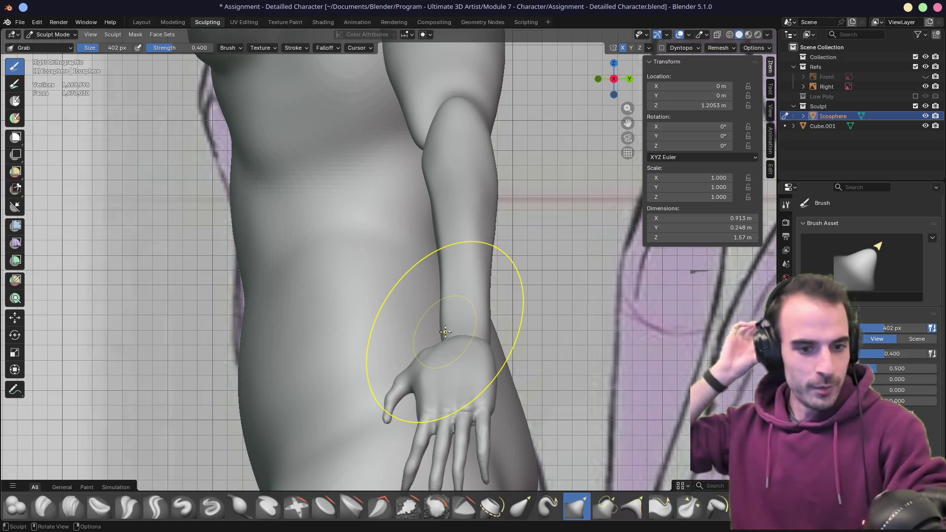
middle_drag(444, 332, 538, 338)
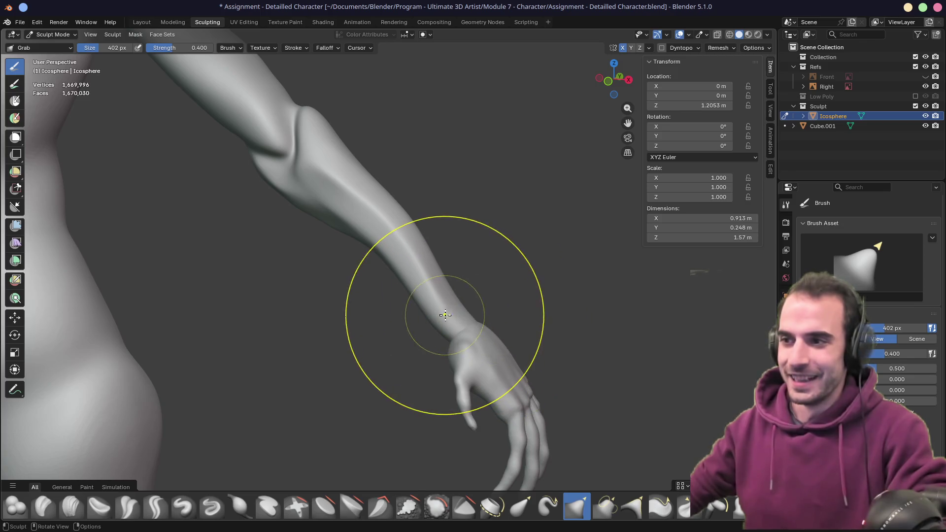
key(KP_1)
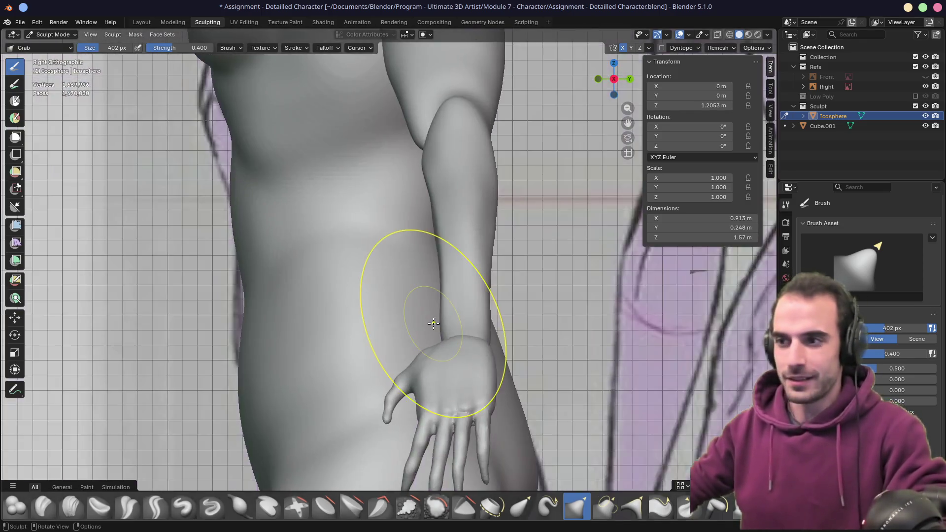
key(bracketright)
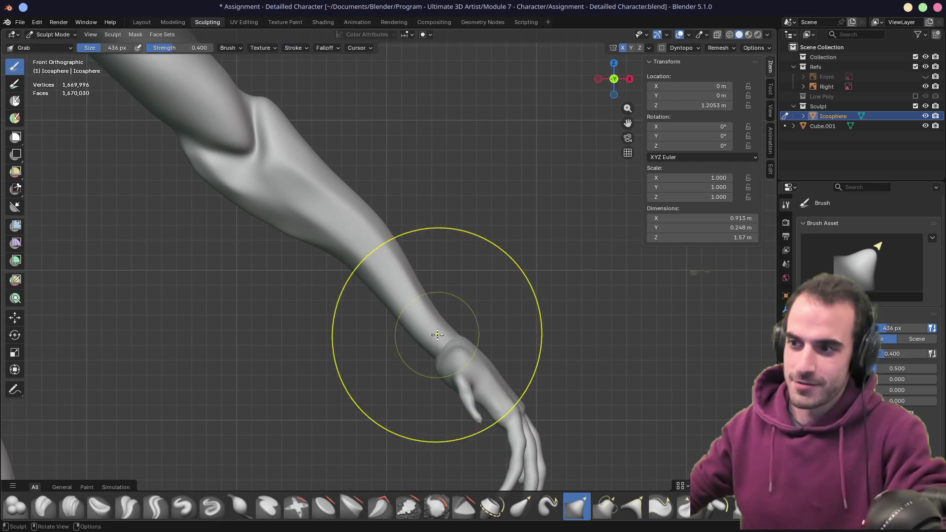
- Grab-reshape the forearm just above the wrist and the wrist surface
mouse_move(425, 326)
mouse_down()
mouse_move(439, 332)
mouse_move(414, 275)
mouse_move(363, 247)
mouse_move(348, 220)
mouse_up()
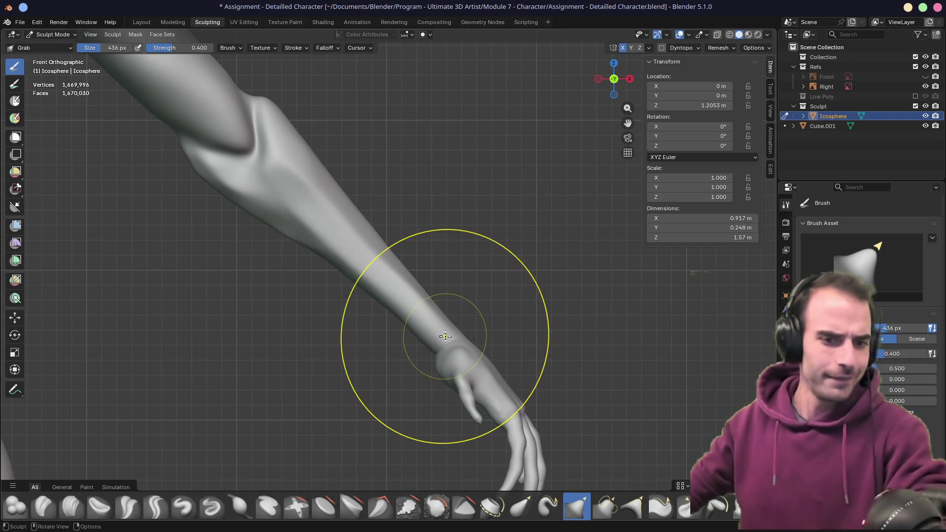
scroll(444, 337, down, 8)
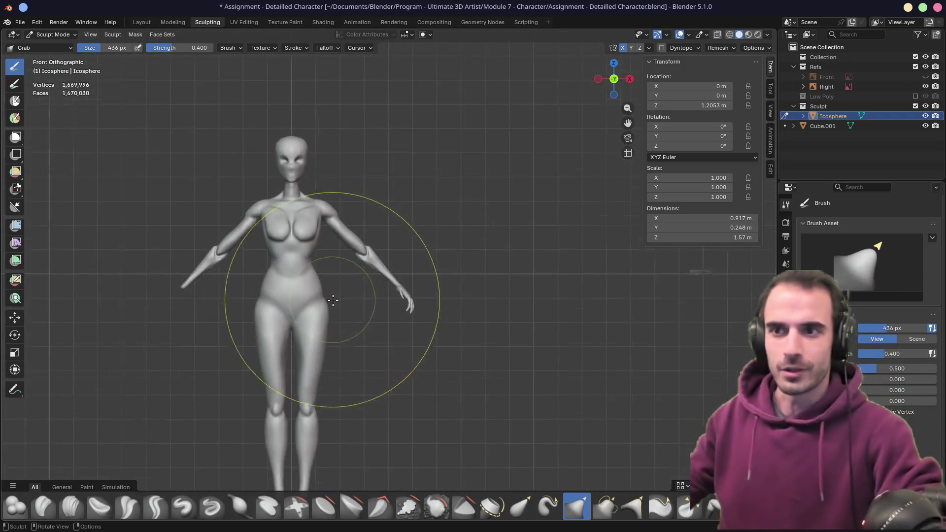
middle_drag(330, 300, 400, 298)
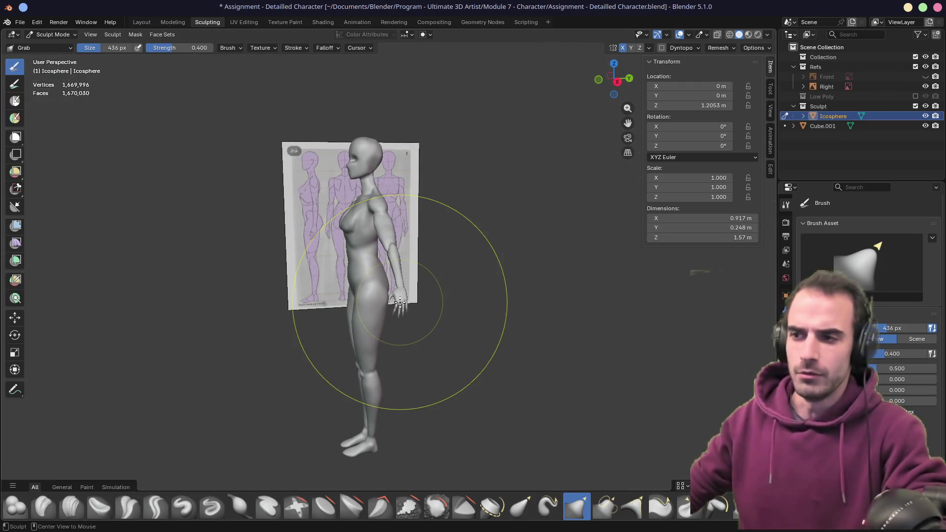
scroll(390, 285, up, 8)
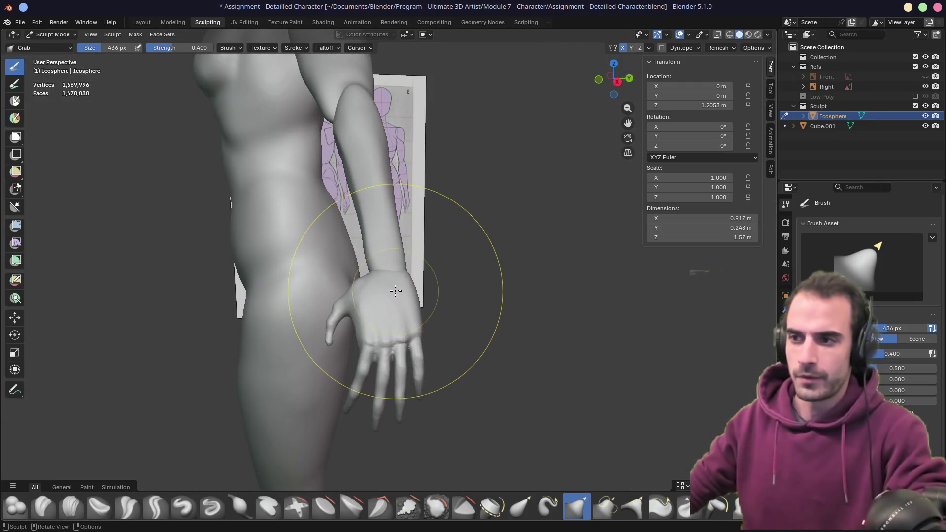
drag(394, 250, 409, 263)
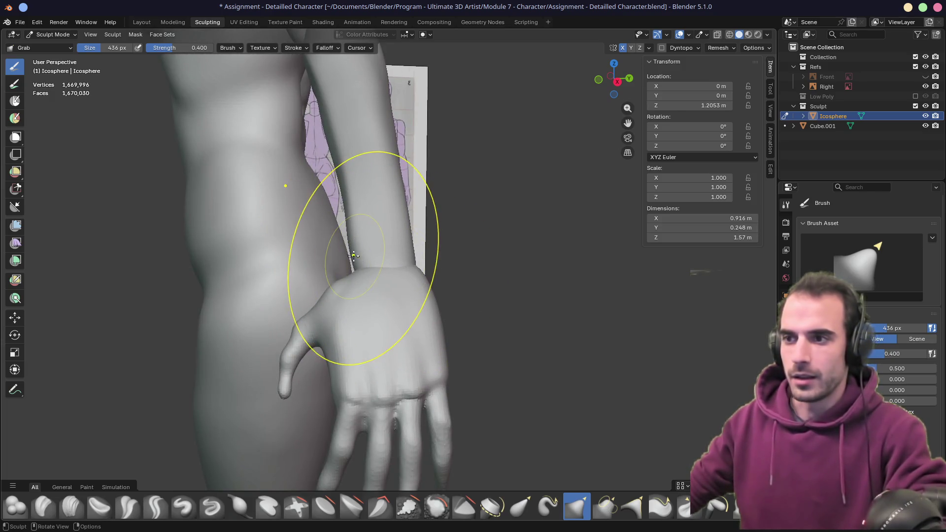
middle_drag(345, 266, 610, 243)
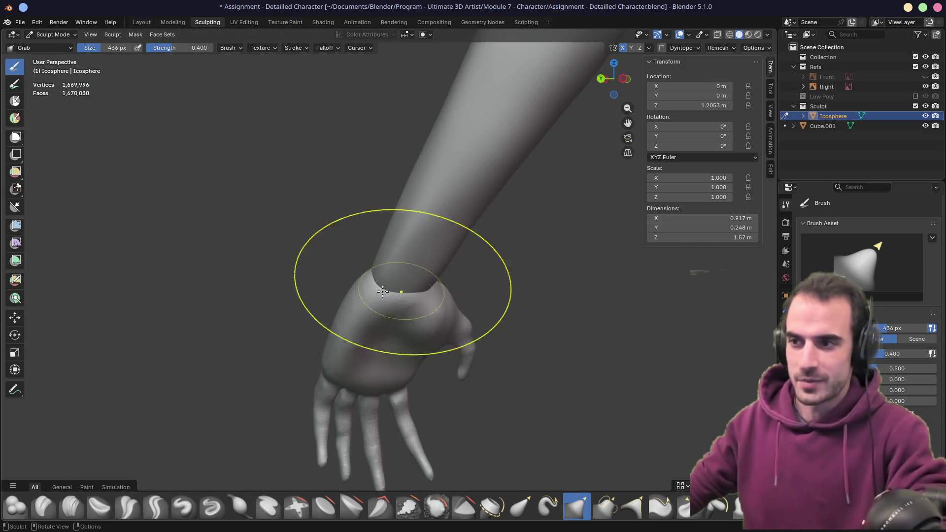
mouse_move(401, 280)
middle_down()
mouse_move(581, 312)
mouse_move(515, 317)
middle_up()
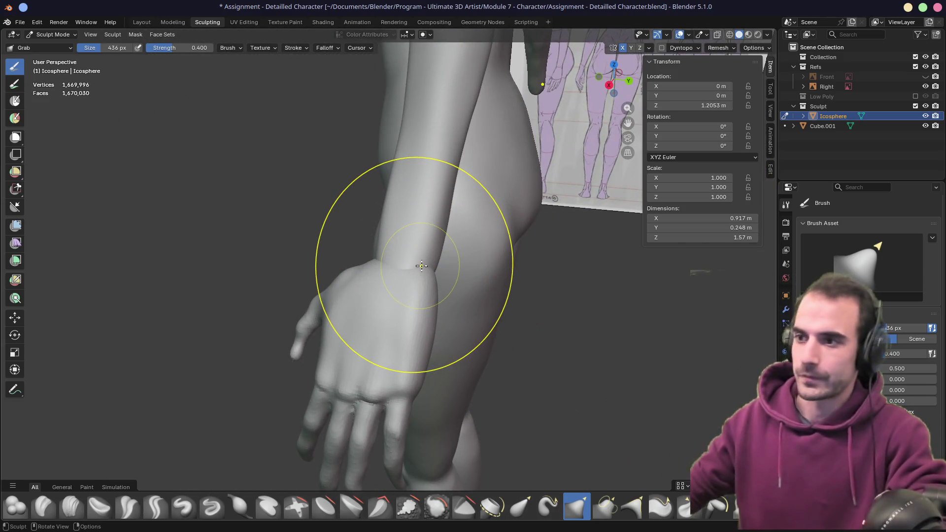
- Shrink the Grab brush to 336 px and pull the wrist contour into a cleaner shape
key(f)
click(399, 252)
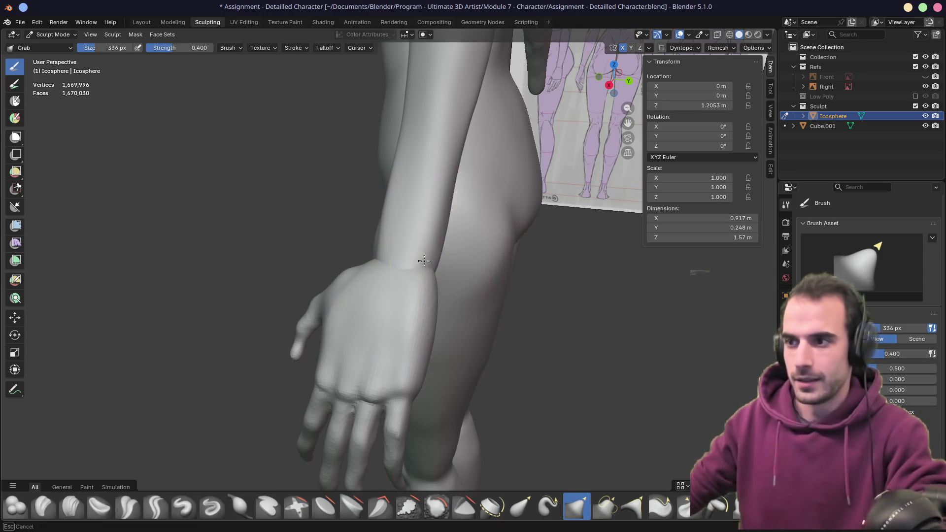
mouse_move(397, 269)
middle_down()
mouse_move(376, 266)
mouse_move(396, 274)
middle_up()
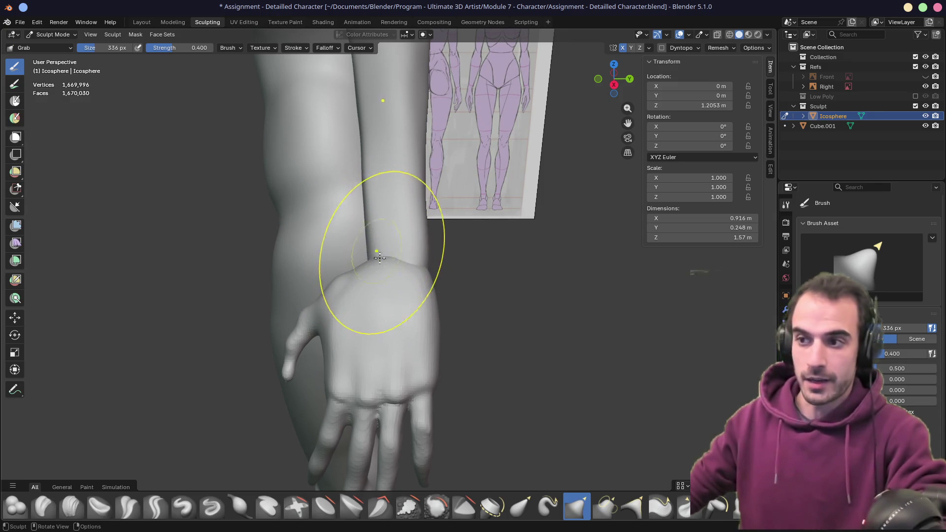
mouse_move(372, 267)
middle_down()
mouse_move(433, 226)
mouse_move(395, 262)
mouse_move(359, 274)
mouse_move(396, 289)
middle_up()
drag(439, 274, 468, 295)
mouse_move(468, 296)
middle_down()
mouse_move(481, 296)
mouse_move(431, 282)
middle_up()
drag(431, 282, 446, 274)
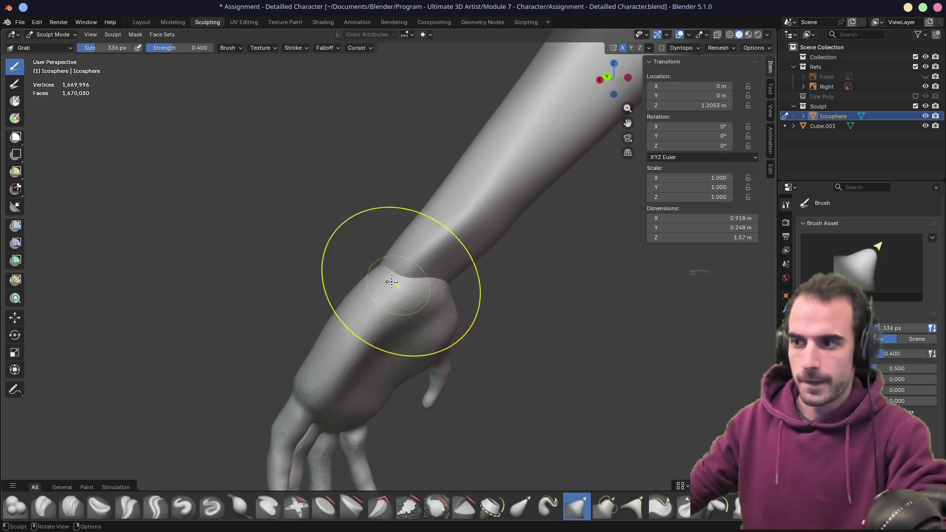
mouse_move(386, 275)
middle_down()
mouse_move(605, 271)
mouse_move(478, 292)
middle_up()
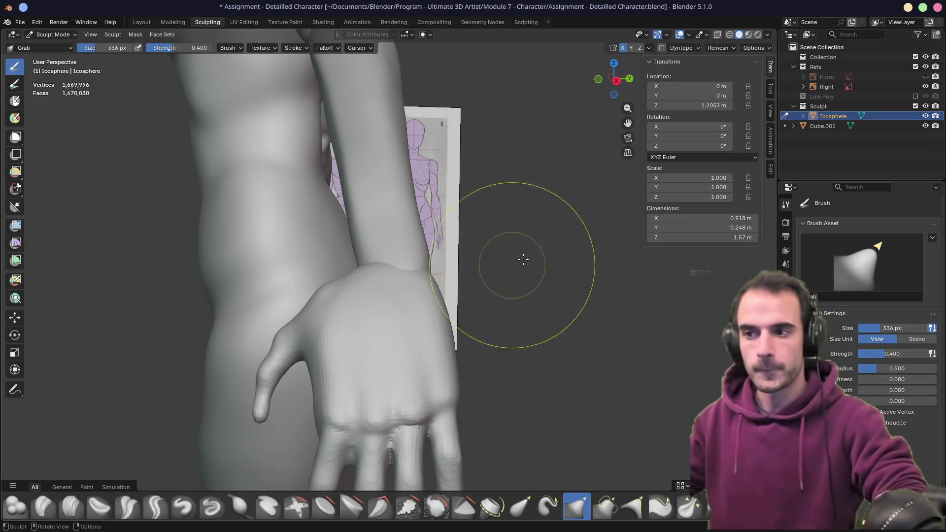
key(ctrl+Tab)
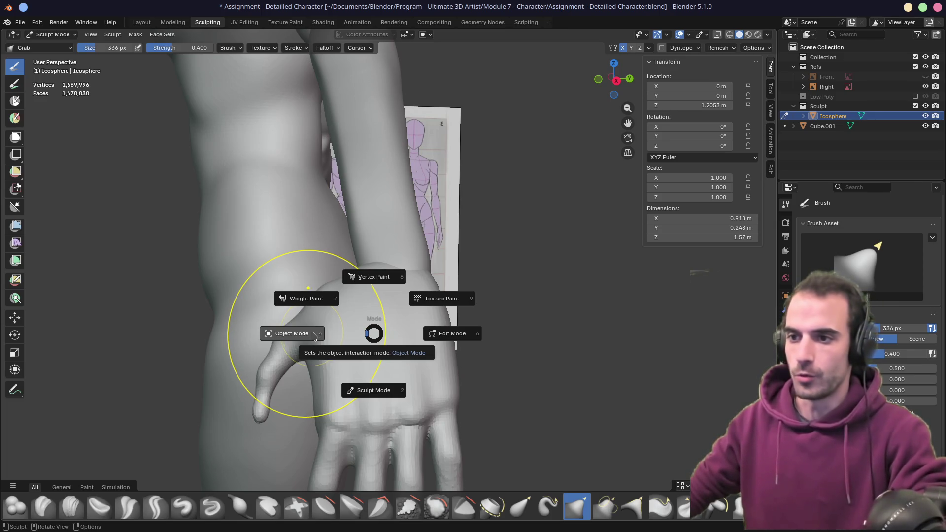
- In Object Mode, select the hand Cube.001 with the Icosphere body and join them with Ctrl+J
click(313, 337)
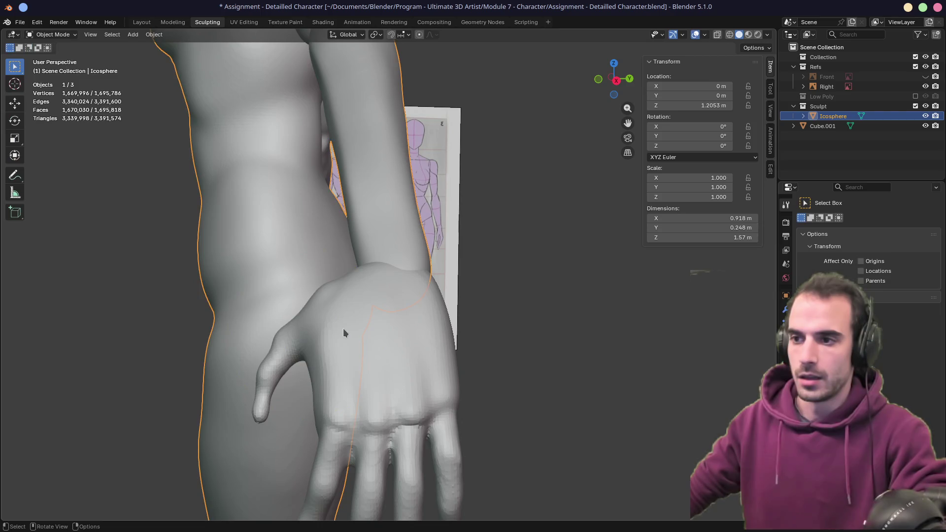
mouse_move(378, 333)
middle_down()
mouse_move(422, 357)
mouse_move(432, 311)
middle_up()
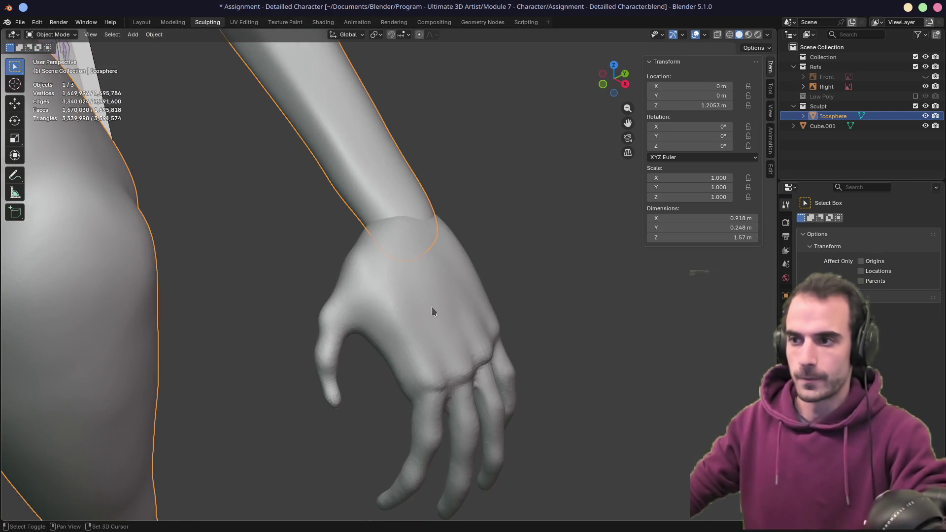
shift+click(422, 313)
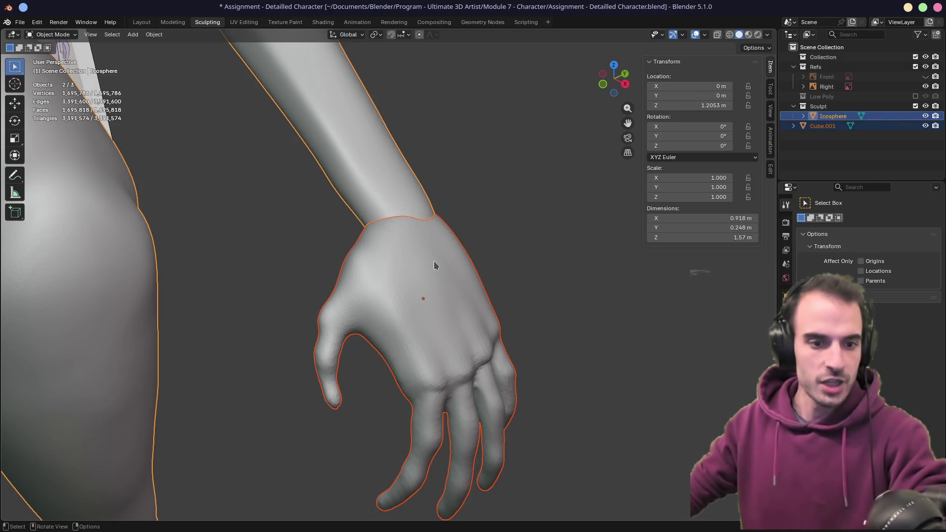
mouse_move(434, 261)
middle_down()
mouse_move(483, 213)
mouse_move(452, 268)
mouse_move(377, 266)
mouse_move(407, 317)
mouse_move(460, 327)
mouse_move(362, 327)
mouse_move(383, 365)
middle_up()
key(ctrl+z)
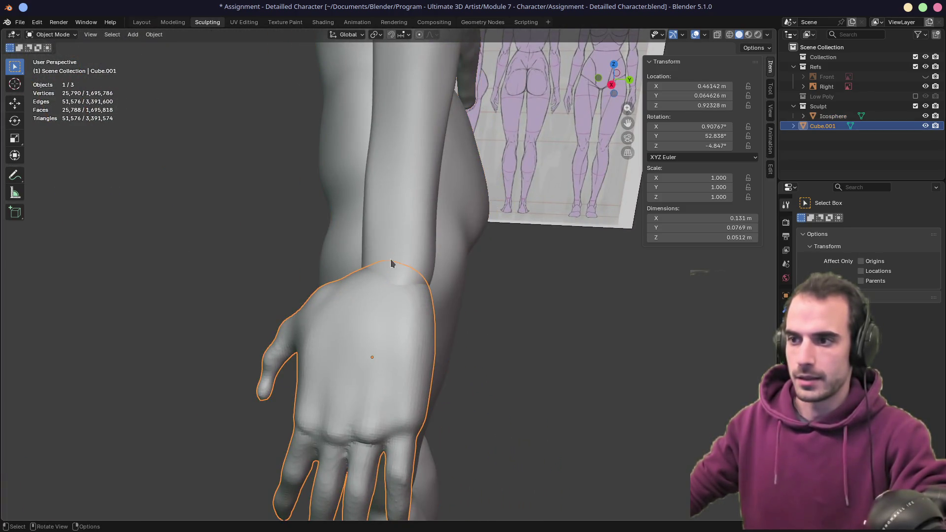
mouse_move(324, 336)
middle_down()
mouse_move(348, 373)
mouse_move(333, 255)
middle_up()
shift+click(365, 353)
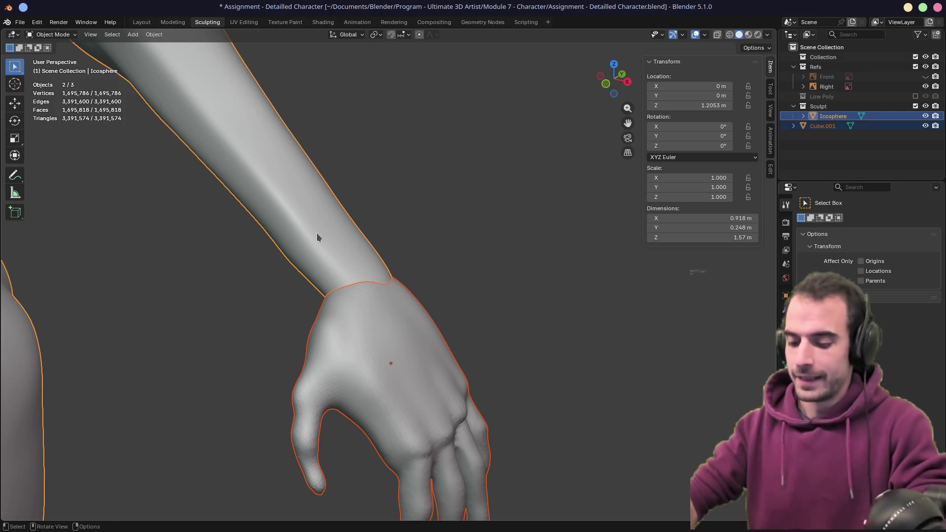
key(ctrl+j)
- Look over the joined body and hand, then put the mesh into Edit Mode
mouse_move(349, 222)
middle_down()
mouse_move(243, 211)
mouse_move(395, 209)
mouse_move(245, 242)
middle_up()
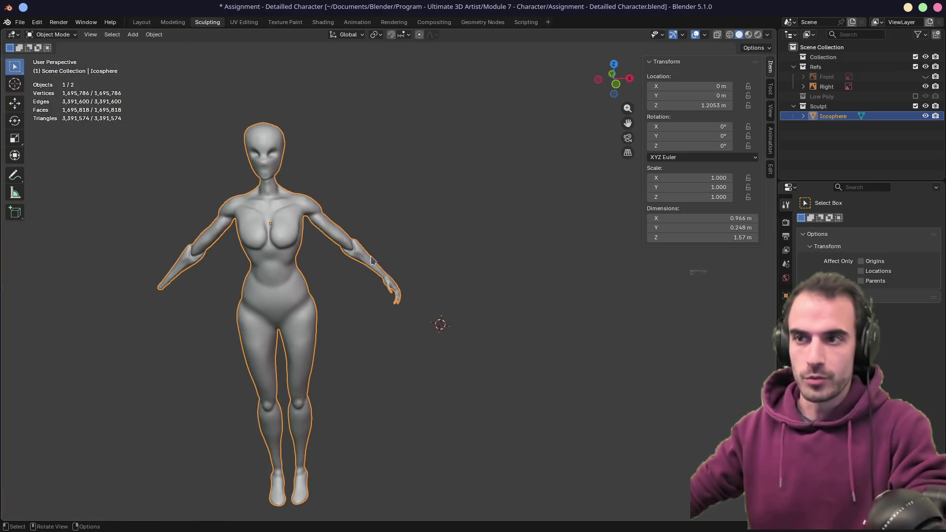
scroll(398, 266, up, 8)
mouse_move(450, 277)
middle_down()
mouse_move(359, 312)
mouse_move(376, 241)
mouse_move(376, 289)
mouse_move(397, 270)
middle_up()
scroll(397, 267, up, 3)
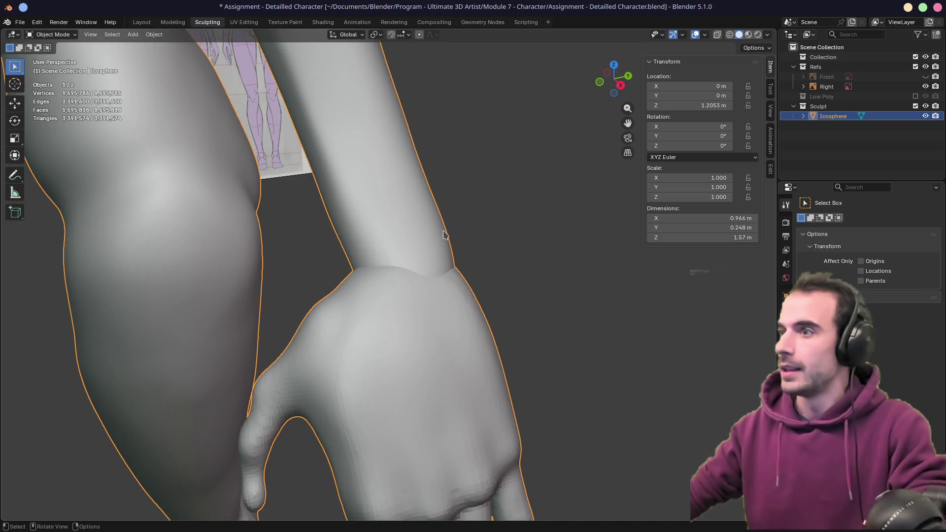
key(Tab)
key(ctrl+Tab)
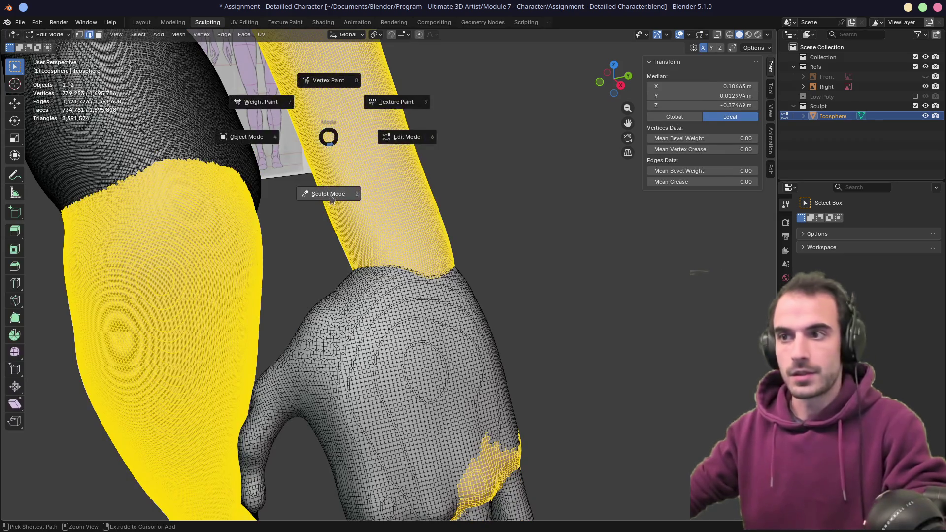
- Return to Sculpt Mode and remesh the joined body at 0.001 m voxel size
click(327, 194)
key(ctrl+Tab)
click(325, 246)
key(ctrl+Tab)
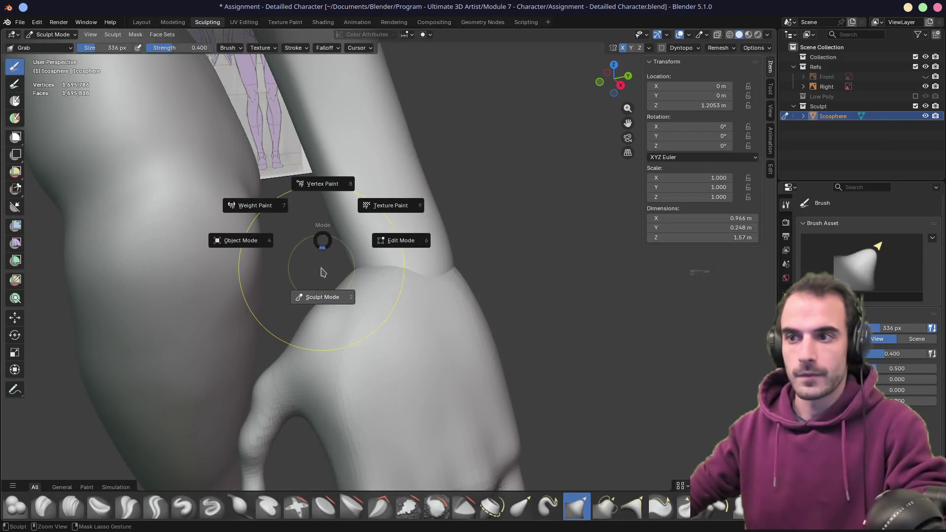
click(329, 251)
shift+middle_drag(453, 179, 449, 143)
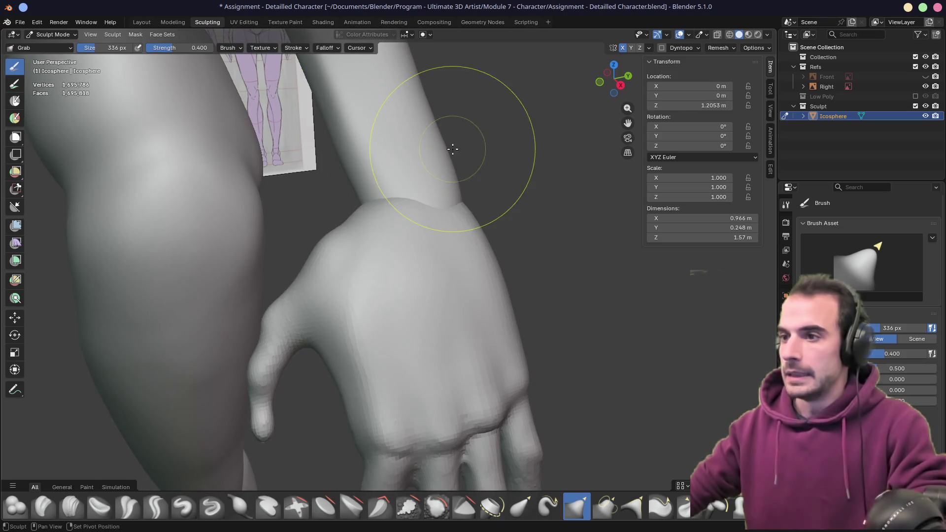
click(734, 48)
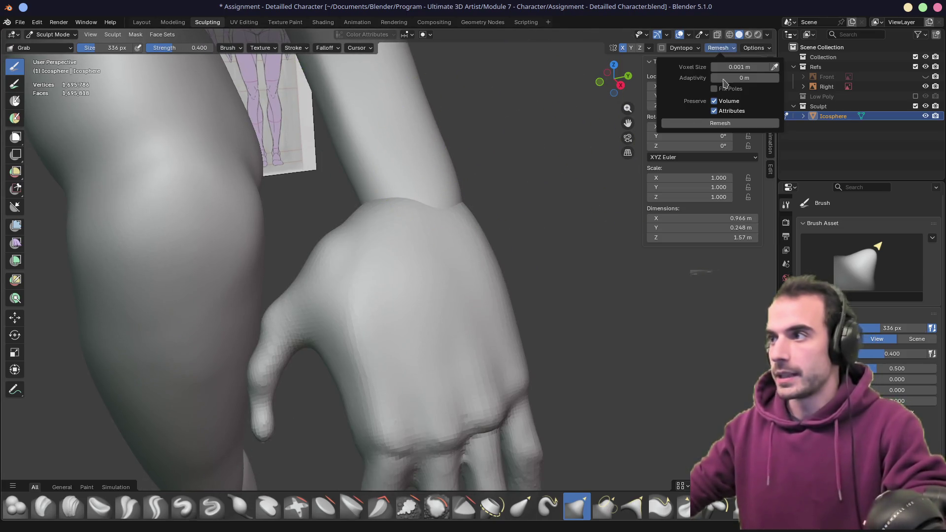
click(713, 129)
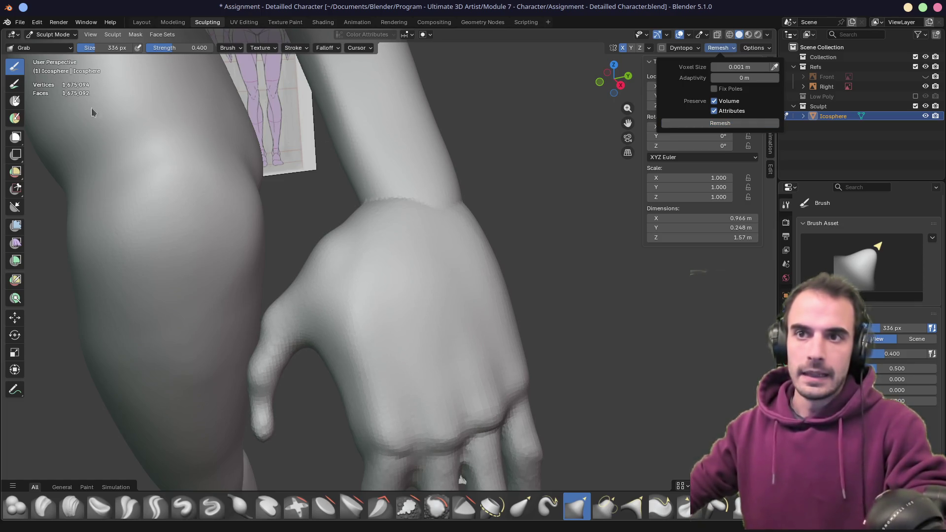
- Smooth the wrist seam into the forearm with the brush at 384 px
mouse_move(407, 197)
mouse_down()
mouse_move(435, 194)
mouse_move(429, 184)
mouse_move(422, 197)
mouse_up()
key(f)
click(419, 195)
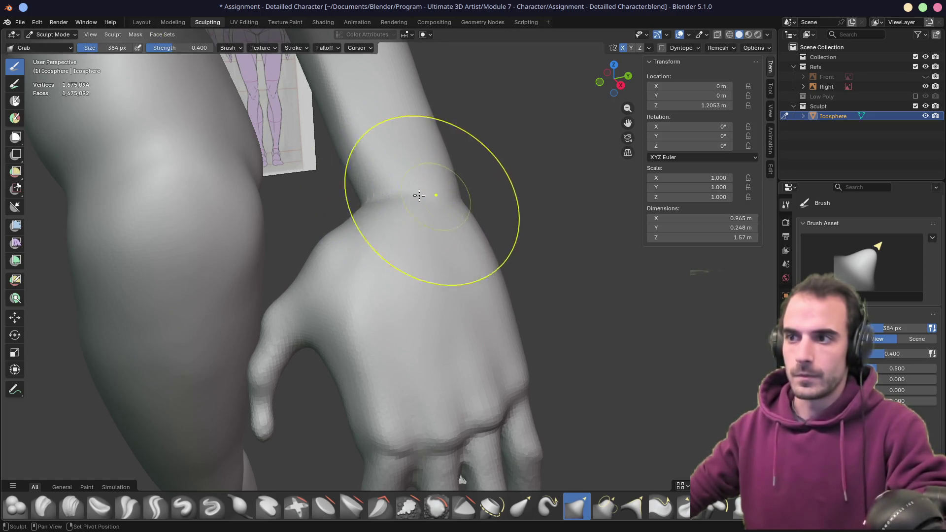
mouse_move(418, 195)
middle_down()
mouse_move(433, 172)
mouse_move(407, 203)
middle_up()
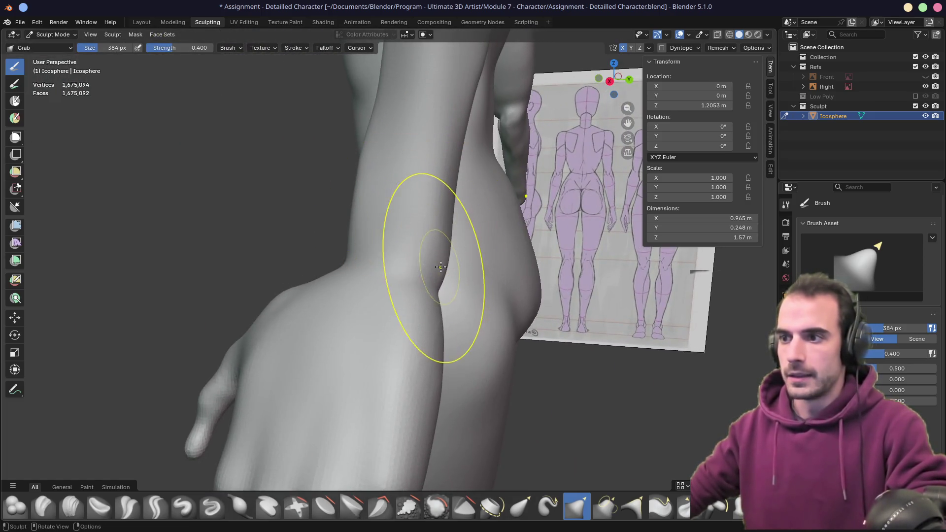
scroll(401, 329, up, 4)
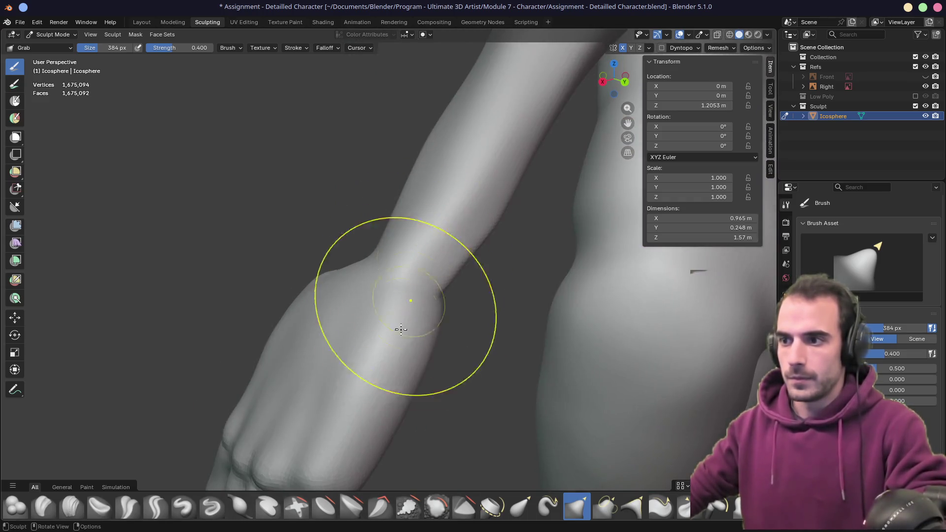
scroll(411, 331, down, 4)
- Enlarge the brush to 458 px and reshape the forearm contour, comparing with the reference
key(f)
click(415, 300)
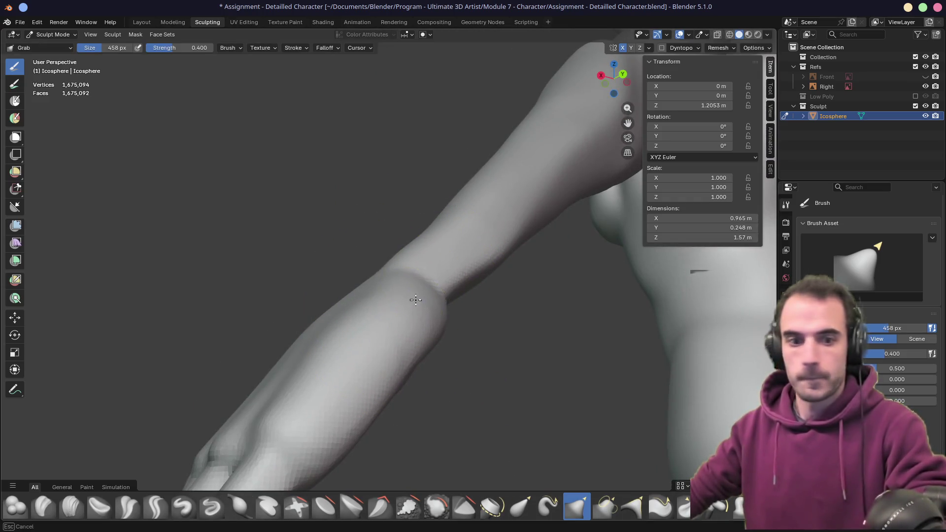
mouse_move(415, 300)
middle_down()
mouse_move(422, 278)
mouse_move(407, 320)
mouse_move(429, 327)
middle_up()
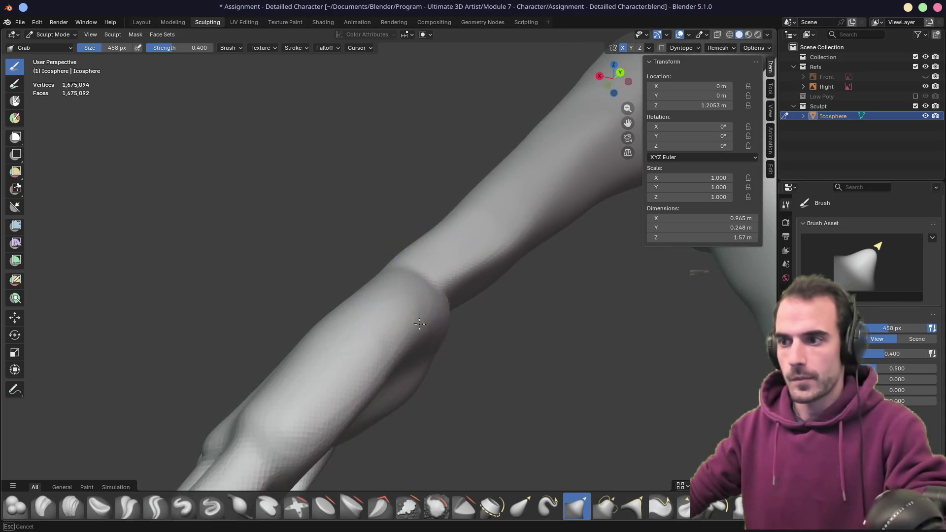
drag(419, 324, 433, 310)
mouse_move(433, 310)
middle_down()
mouse_move(508, 329)
mouse_move(386, 281)
mouse_move(402, 285)
middle_up()
key(x)
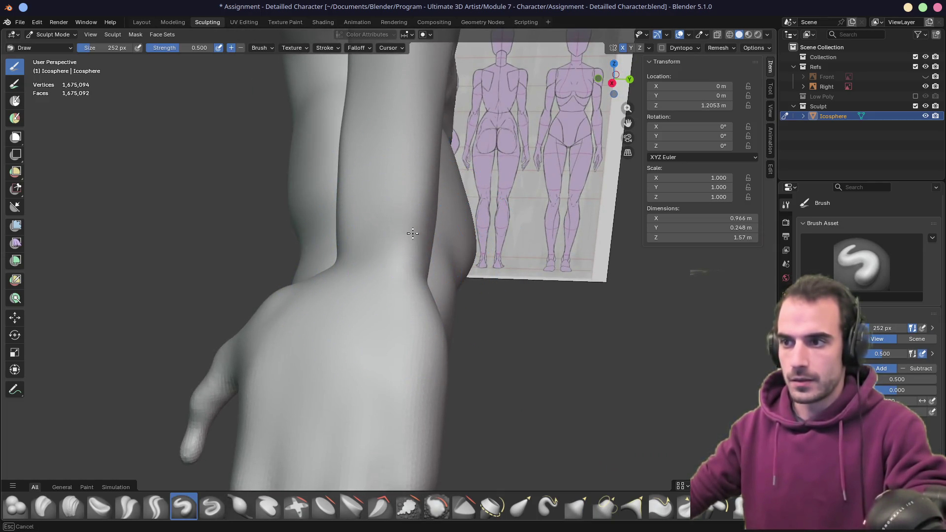
- Inspect the forearm, wrist and hand from several angles, then save the file
mouse_move(398, 263)
middle_down()
mouse_move(460, 238)
mouse_move(352, 252)
middle_up()
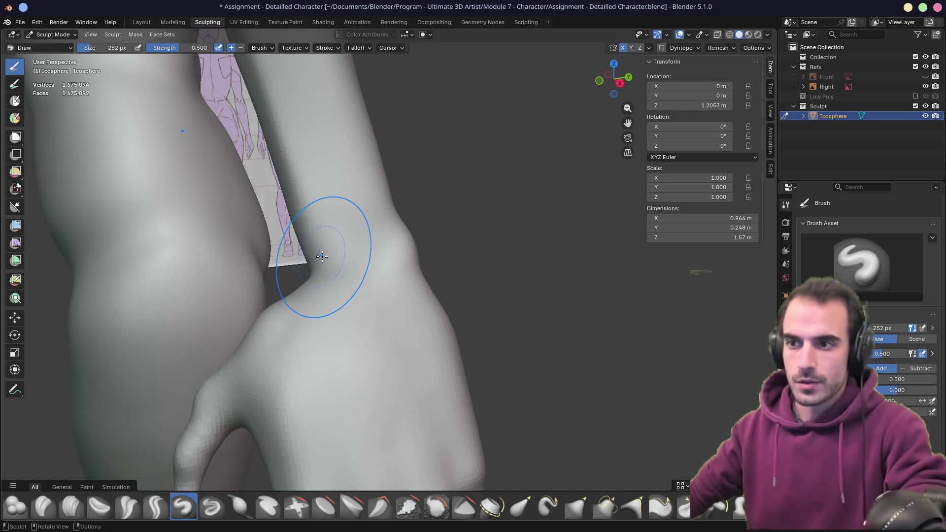
shift+middle_drag(327, 250, 312, 239)
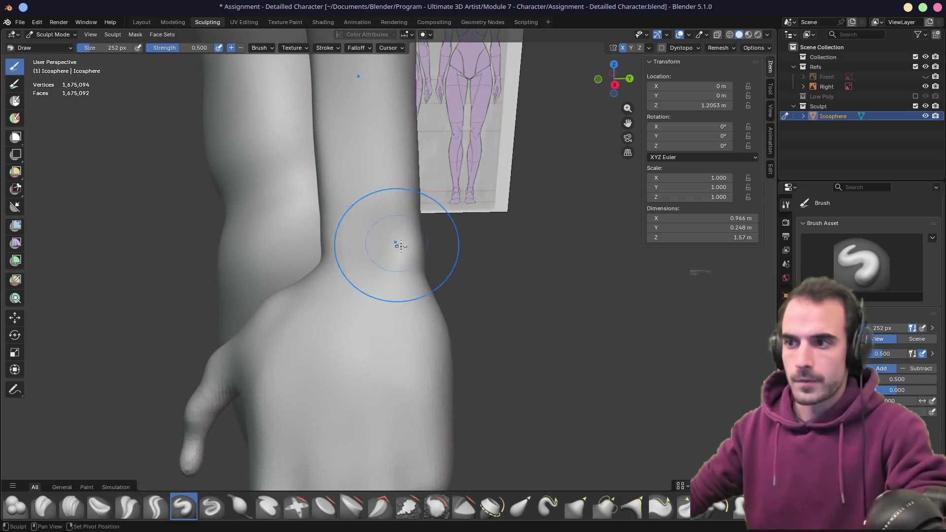
middle_drag(412, 264, 403, 248)
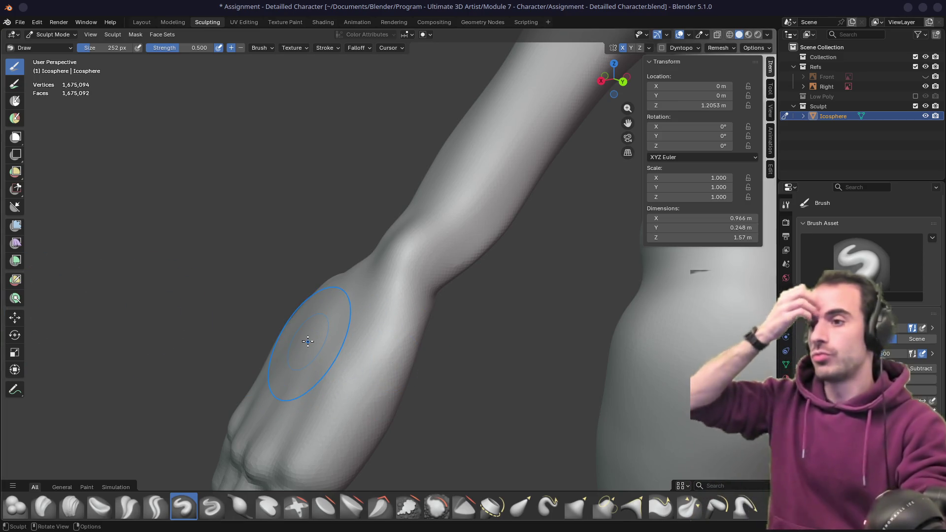
mouse_move(397, 306)
middle_down()
mouse_move(379, 284)
mouse_move(429, 238)
mouse_move(421, 246)
middle_up()
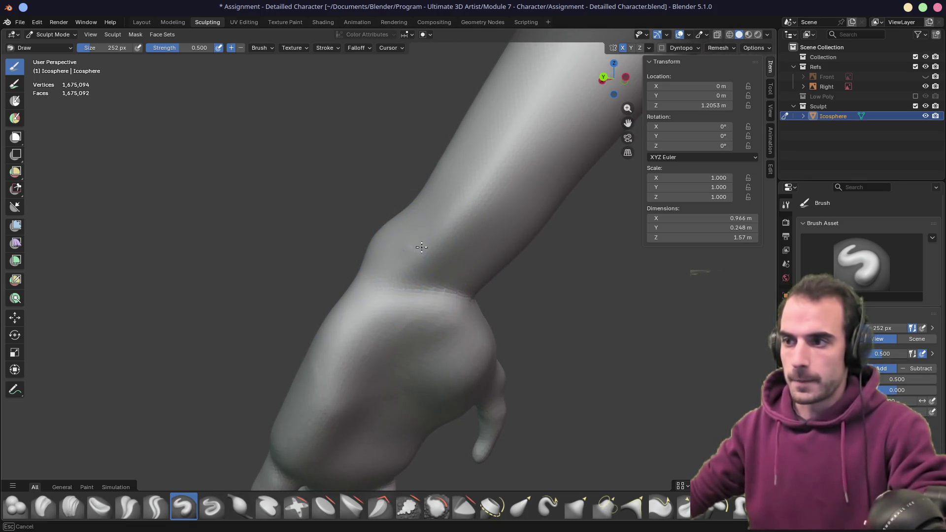
key(Up)
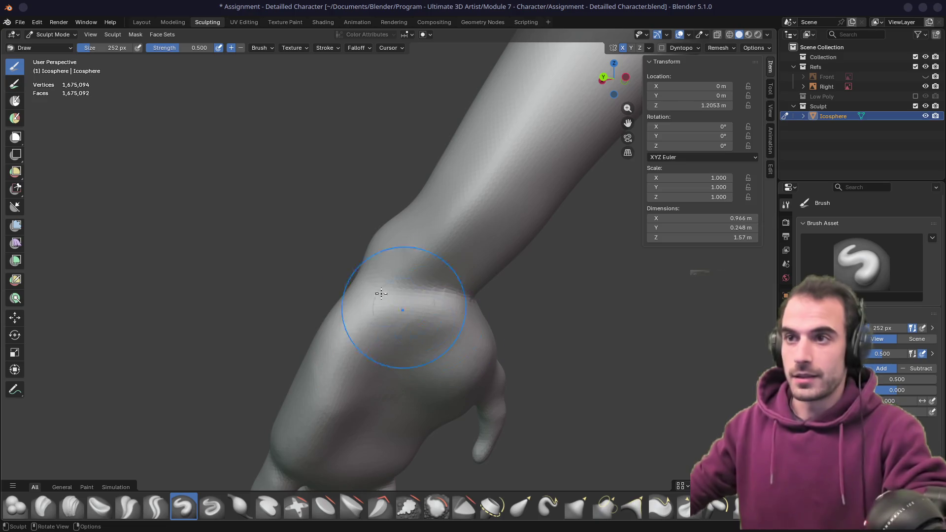
mouse_move(394, 291)
middle_down()
mouse_move(369, 291)
mouse_move(549, 311)
mouse_move(414, 300)
middle_up()
key(ctrl+s)
- Pull and reshape the elbow area with the Grab brush at 378 px, saving again
key(g)
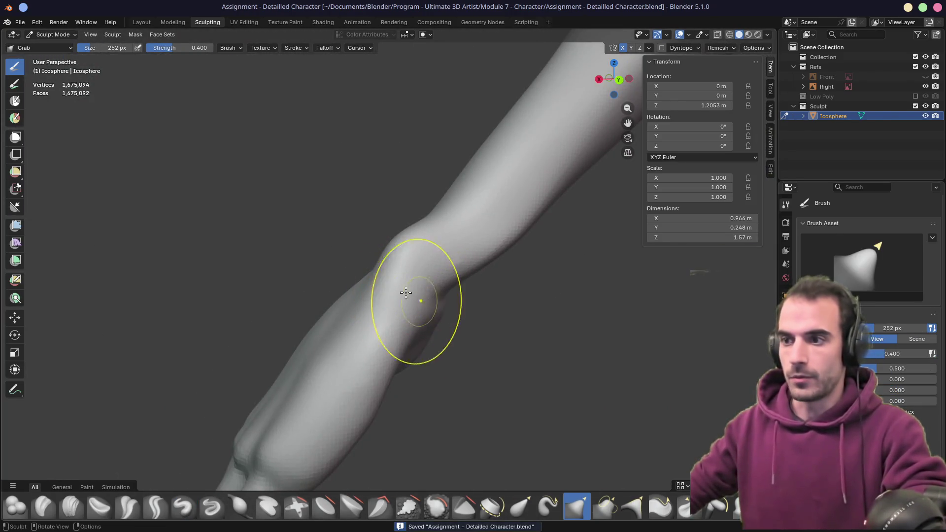
key(f)
click(408, 256)
drag(408, 257, 437, 268)
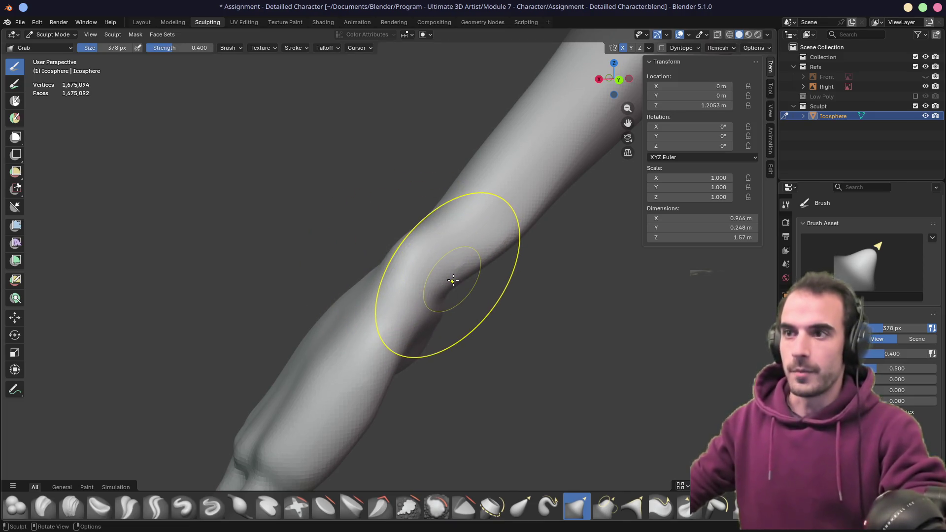
key(ctrl+s)
mouse_move(453, 272)
mouse_down()
mouse_move(422, 255)
mouse_move(452, 262)
mouse_move(444, 281)
mouse_up()
mouse_move(443, 281)
middle_down()
mouse_move(359, 264)
mouse_move(390, 249)
middle_up()
middle_drag(397, 306, 383, 270)
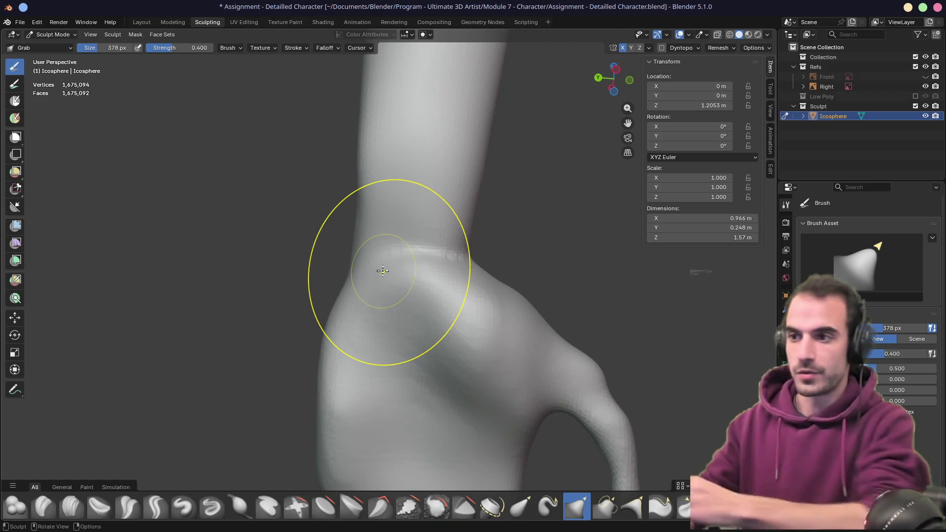
shift+middle_drag(399, 234, 450, 249)
key(shift+c)
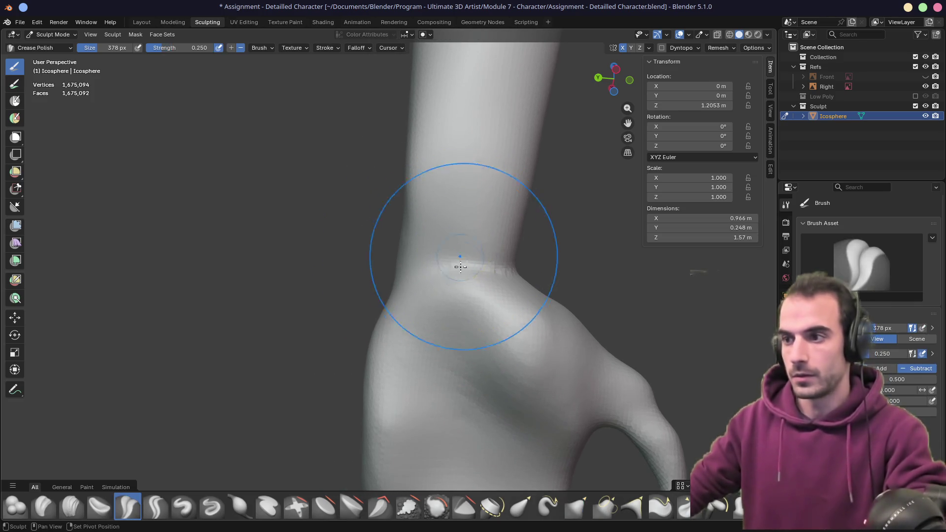
- Crease-polish the line across the wrist, then shrink the brush from 208 px to 110 px
drag(460, 266, 456, 289)
drag(467, 246, 458, 288)
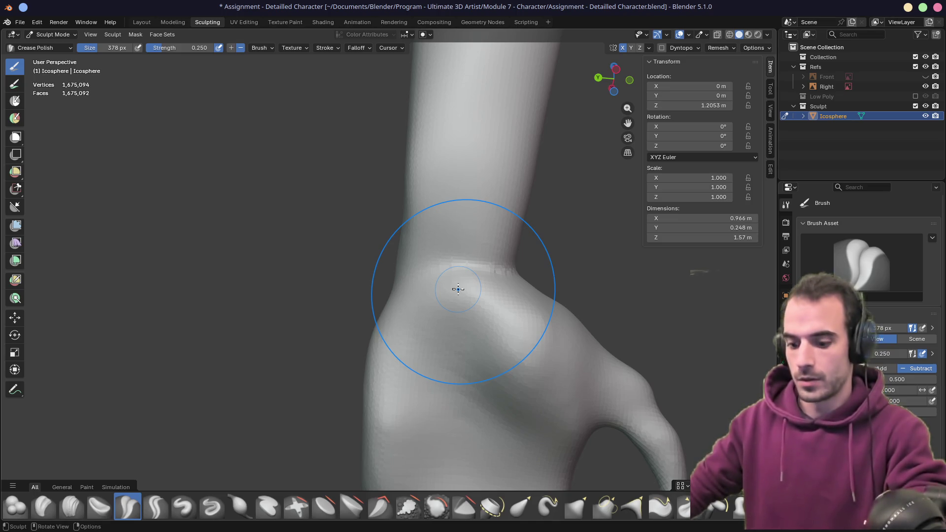
key(f)
click(455, 281)
key(f)
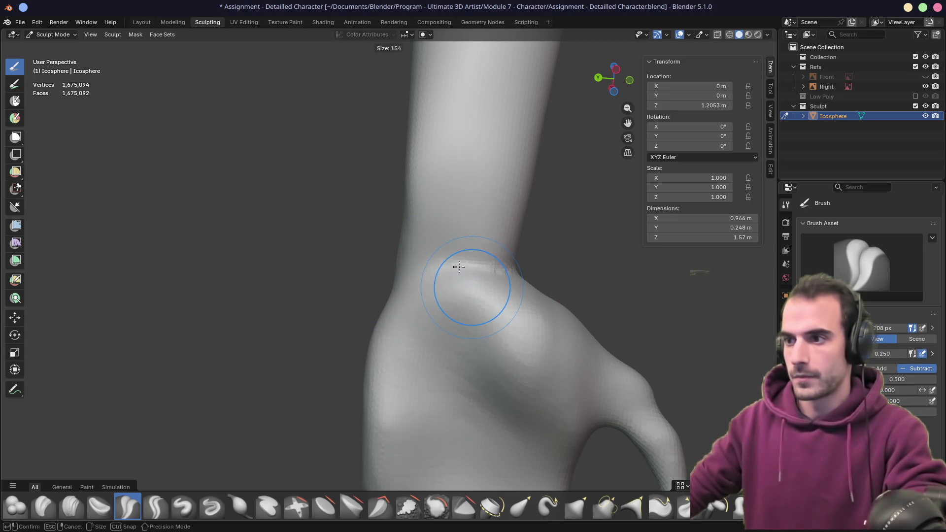
click(447, 249)
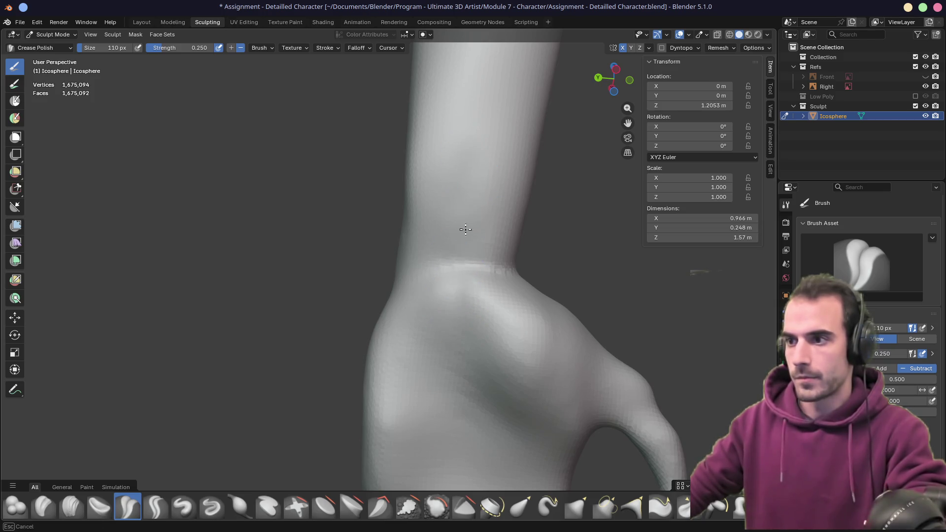
- Orbit around the wrist and forearm, enlarging the brush to 174 then 244 px for Grab
mouse_move(447, 326)
middle_down()
mouse_move(460, 207)
mouse_move(456, 254)
middle_up()
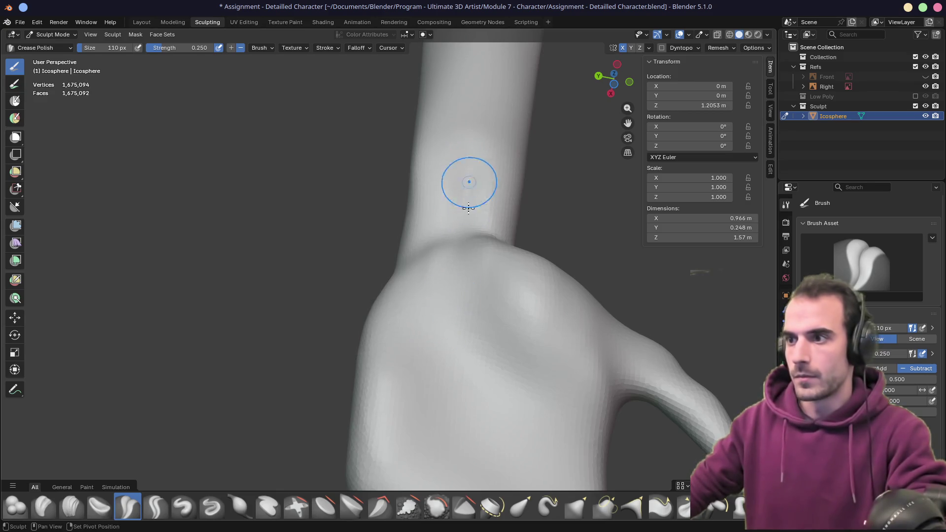
mouse_move(468, 207)
middle_down()
mouse_move(450, 258)
mouse_move(449, 222)
middle_up()
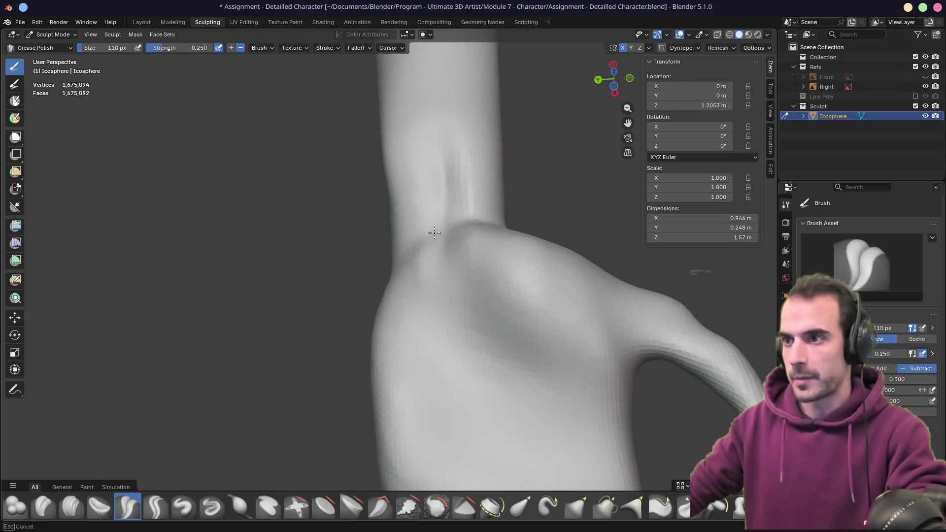
mouse_move(465, 266)
middle_down()
mouse_move(502, 266)
mouse_move(454, 257)
mouse_move(428, 279)
mouse_move(535, 289)
middle_up()
key(f)
click(505, 269)
mouse_move(494, 262)
middle_down()
mouse_move(518, 211)
mouse_move(537, 224)
mouse_move(461, 222)
middle_up()
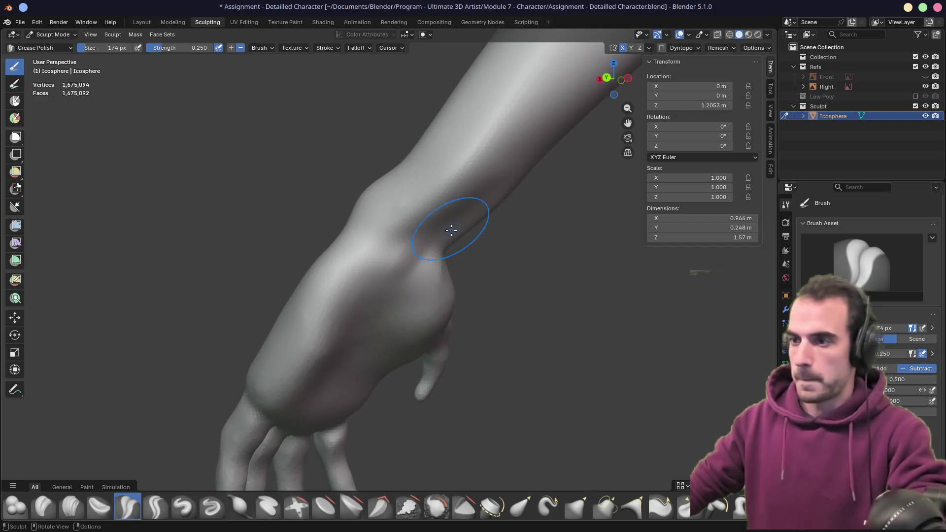
key(f)
click(469, 238)
key(g)
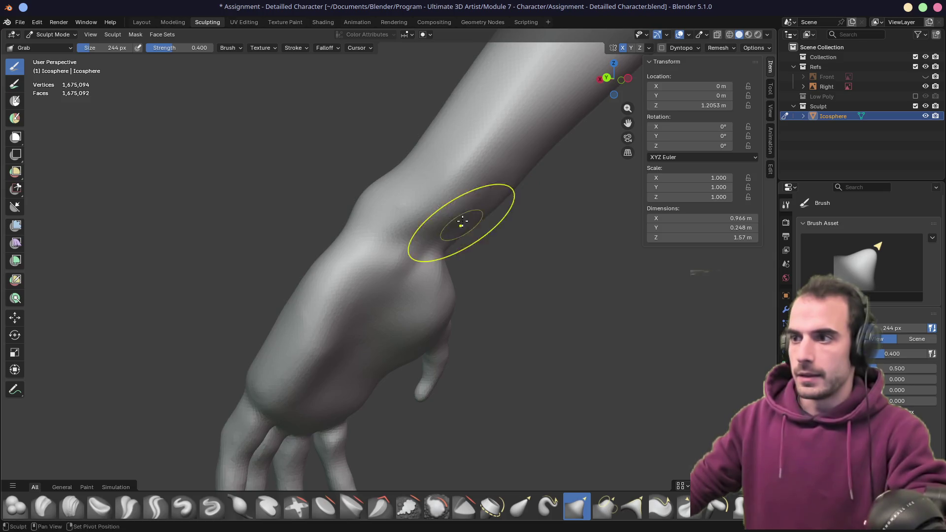
- Orbit to the forearm, enlarge the Grab brush to 298 px, and pull the surface below the elbow
mouse_move(400, 214)
middle_down()
mouse_move(431, 214)
mouse_move(376, 216)
middle_up()
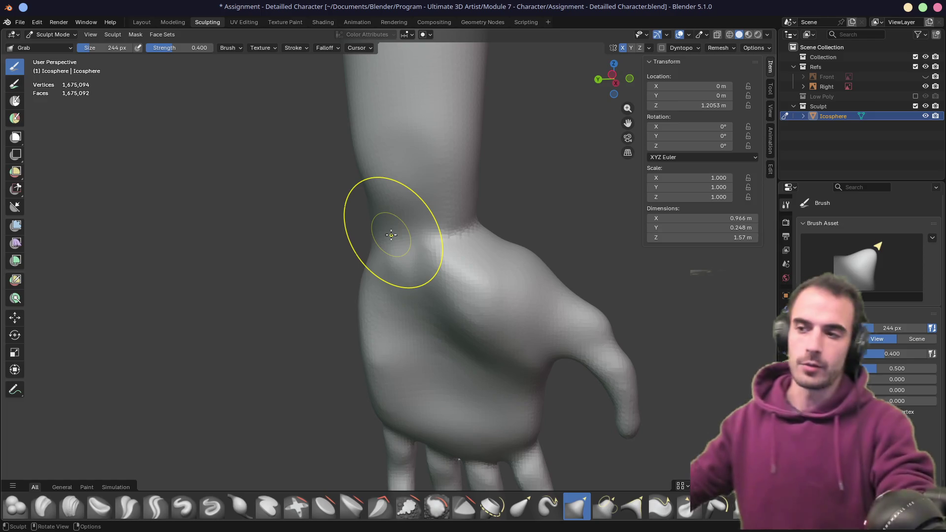
mouse_move(515, 194)
middle_down()
mouse_move(393, 245)
mouse_move(419, 219)
mouse_move(374, 211)
mouse_move(348, 186)
mouse_move(381, 239)
mouse_move(429, 222)
mouse_move(348, 211)
mouse_move(471, 240)
mouse_move(422, 264)
mouse_move(458, 226)
mouse_move(426, 237)
mouse_move(432, 248)
middle_up()
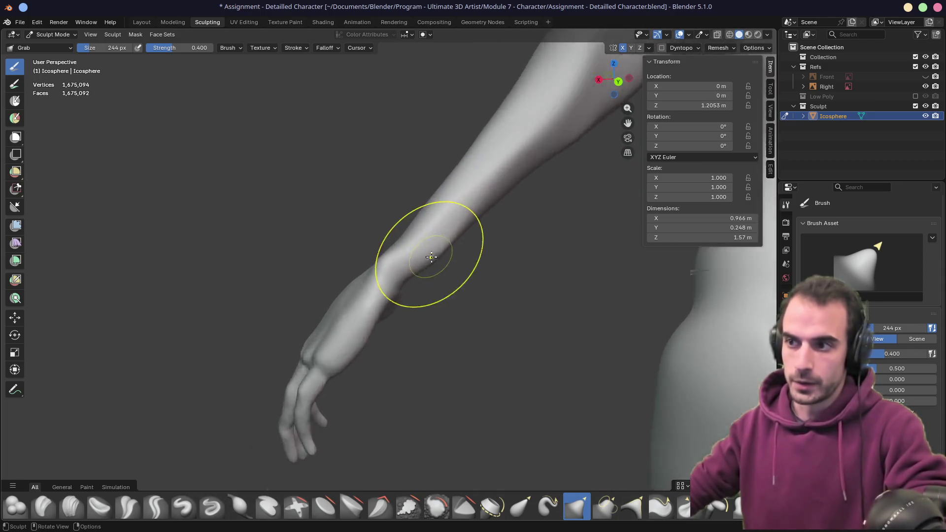
scroll(465, 251, up, 4)
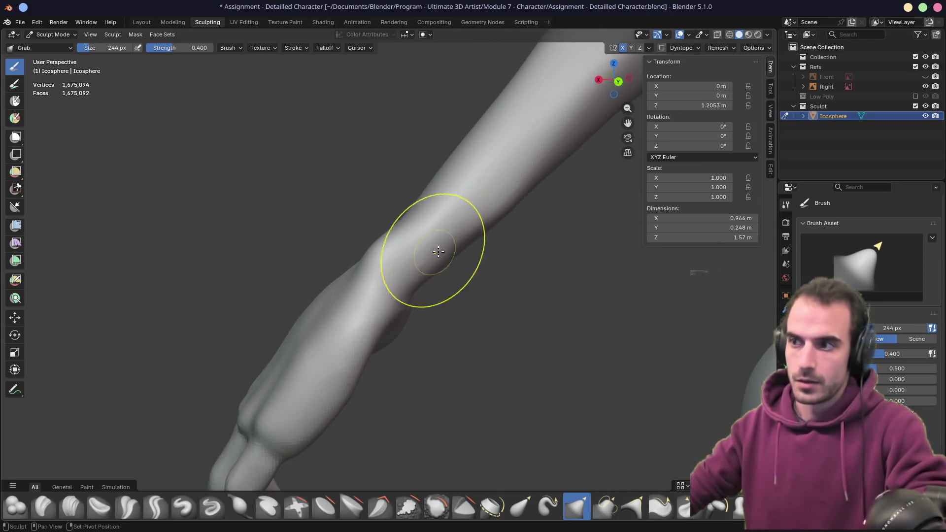
mouse_move(514, 191)
middle_down()
mouse_move(415, 244)
mouse_move(441, 228)
mouse_move(425, 235)
mouse_move(380, 205)
mouse_move(503, 232)
mouse_move(472, 233)
mouse_move(528, 226)
mouse_move(512, 211)
mouse_move(445, 275)
mouse_move(435, 255)
mouse_move(486, 238)
mouse_move(376, 228)
mouse_move(458, 226)
mouse_move(350, 205)
mouse_move(441, 209)
mouse_move(409, 195)
mouse_move(285, 200)
mouse_move(316, 237)
mouse_move(430, 307)
middle_up()
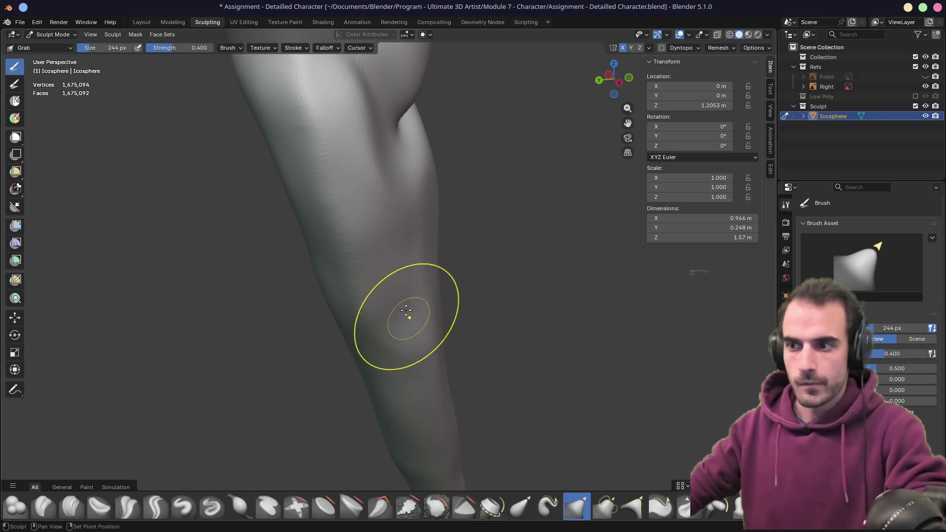
key(f)
click(418, 319)
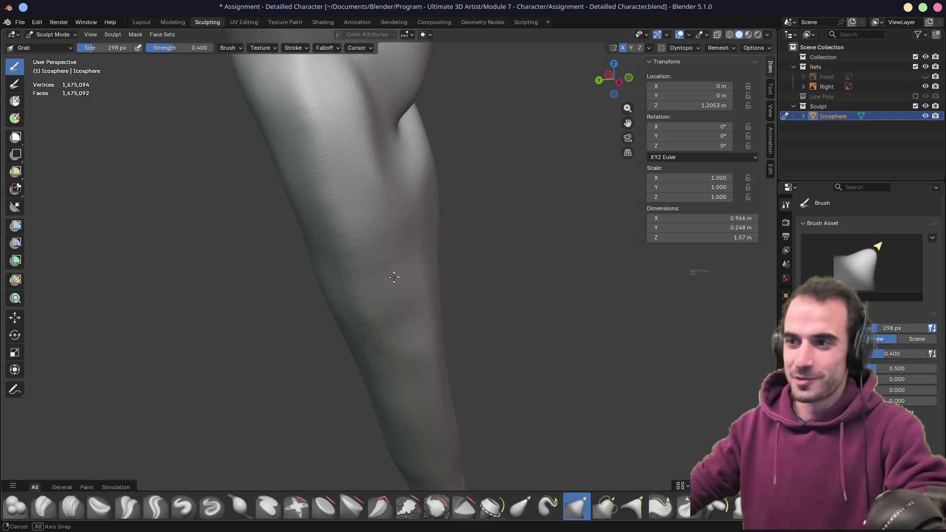
middle_drag(406, 256, 353, 278)
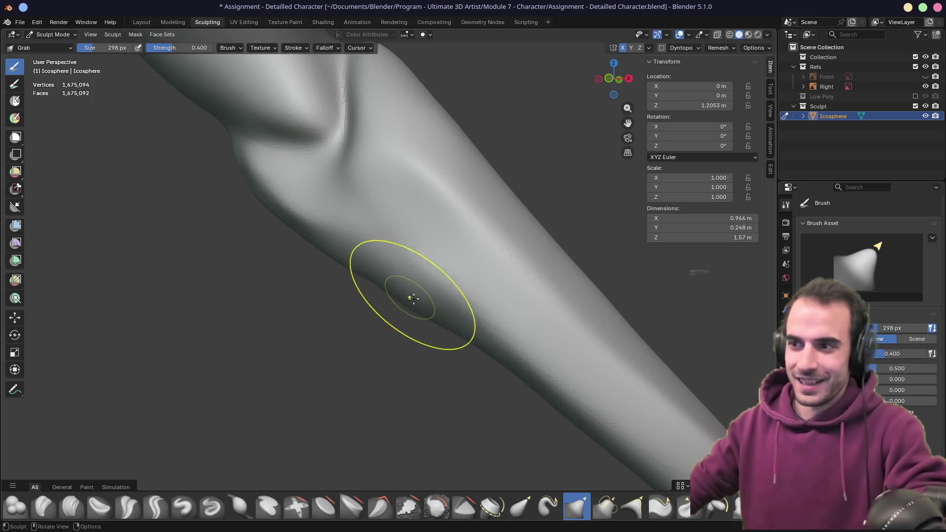
mouse_move(413, 298)
mouse_down()
mouse_move(397, 270)
mouse_move(425, 301)
mouse_up()
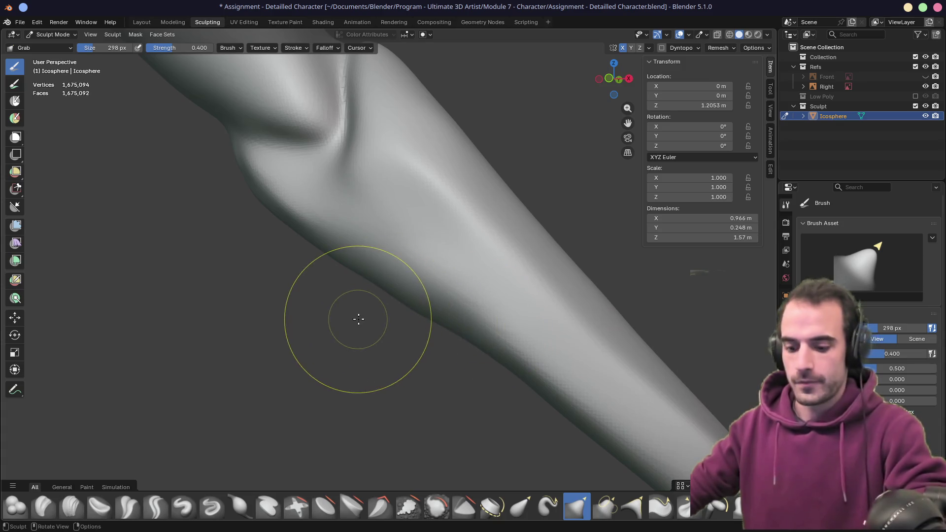
- Add Crease Polish strokes along the forearm surface
key(shift+c)
mouse_move(436, 260)
mouse_down()
mouse_move(451, 281)
mouse_move(469, 281)
mouse_up()
mouse_move(469, 281)
middle_down()
mouse_move(567, 306)
mouse_move(513, 294)
middle_up()
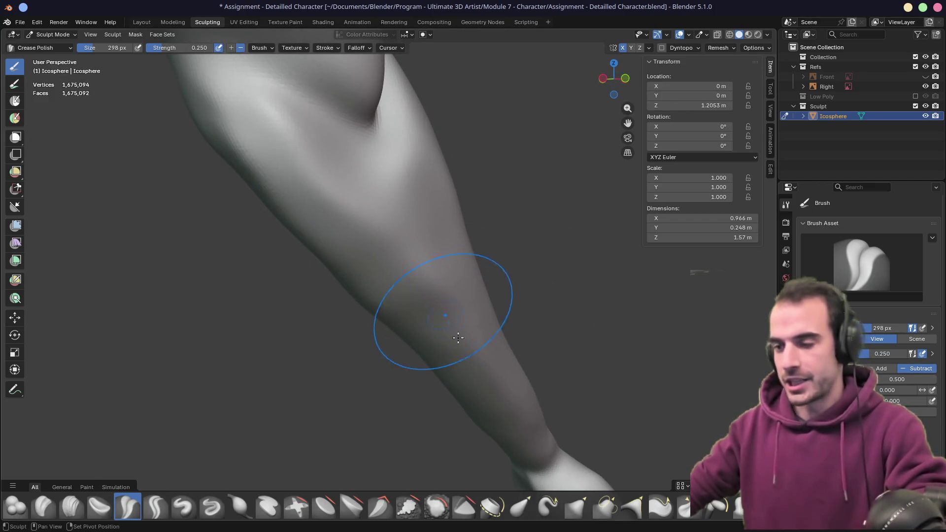
drag(442, 308, 446, 320)
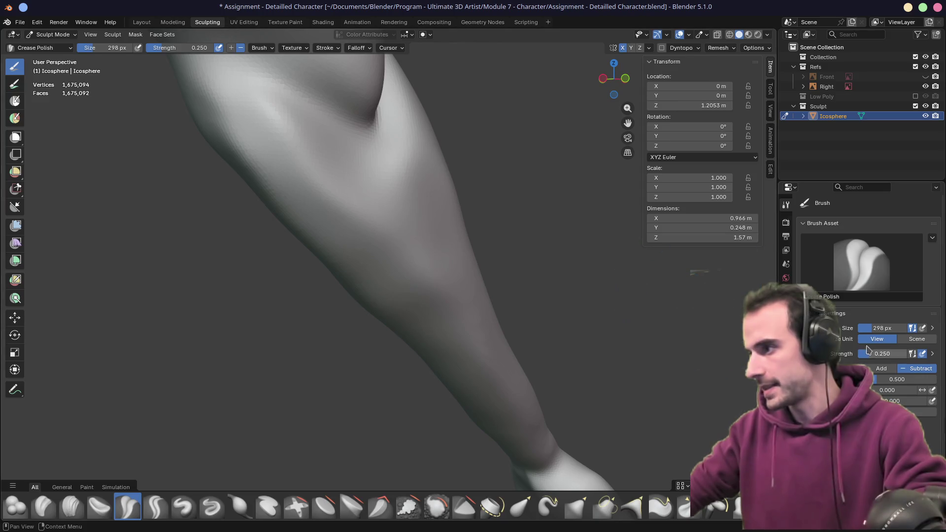
- Switch to the Smooth brush, orbit to the torso and shoulder, and bring up the anatomy reference
click(436, 506)
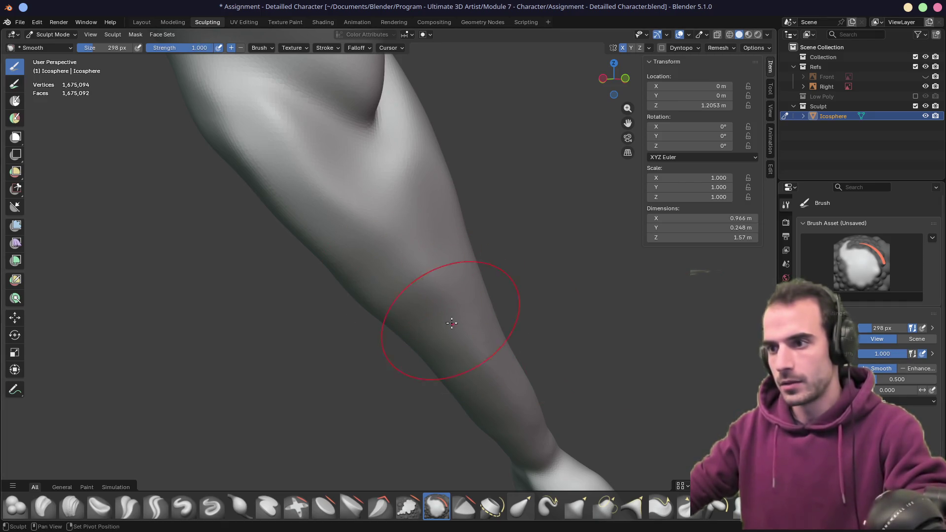
mouse_move(437, 310)
middle_down()
mouse_move(413, 314)
mouse_move(454, 336)
mouse_move(280, 205)
middle_up()
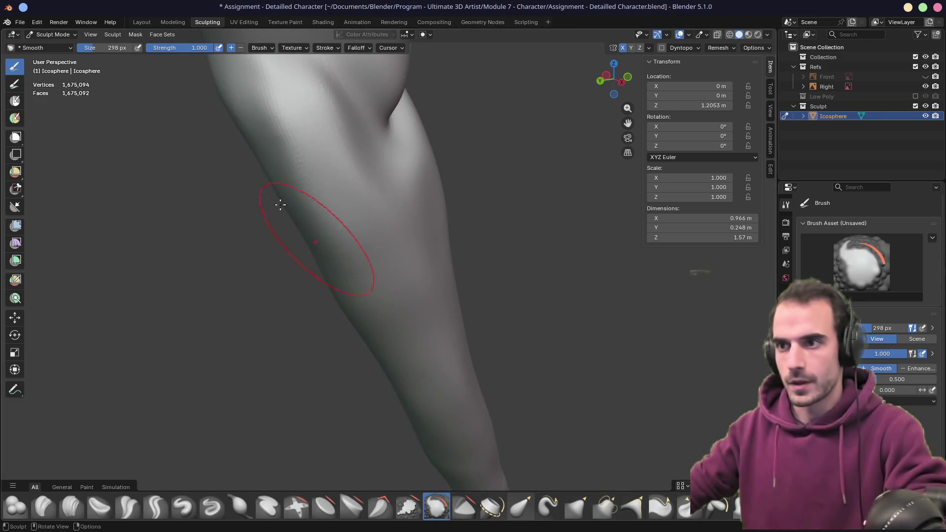
mouse_move(415, 249)
middle_down()
mouse_move(346, 247)
mouse_move(352, 232)
middle_up()
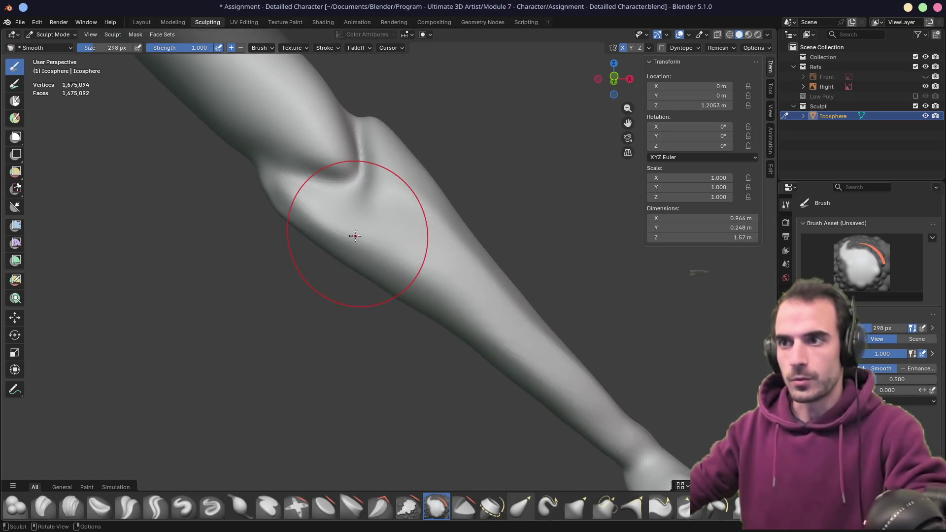
scroll(299, 209, down, 5)
mouse_move(359, 195)
middle_down()
mouse_move(306, 194)
mouse_move(375, 190)
mouse_move(352, 279)
mouse_move(348, 258)
mouse_move(358, 262)
middle_up()
scroll(351, 277, up, 3)
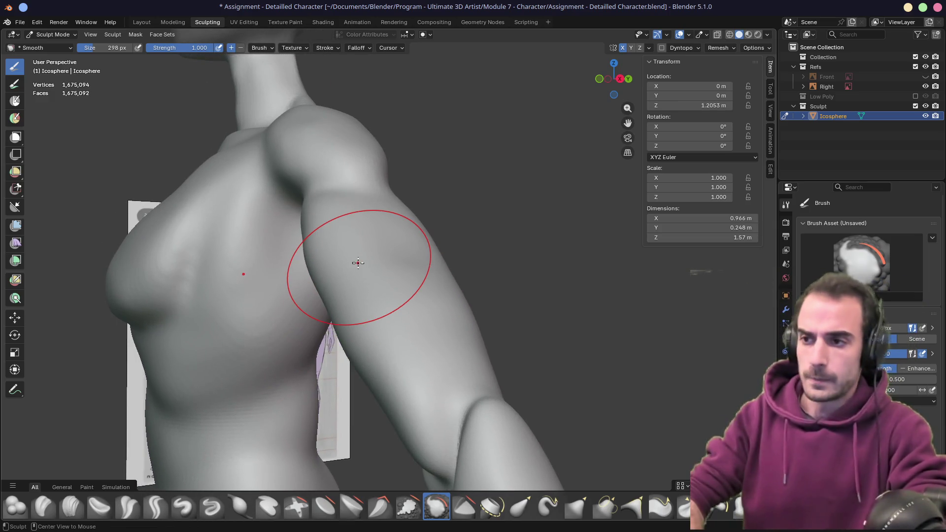
key(ctrl+super+Left)
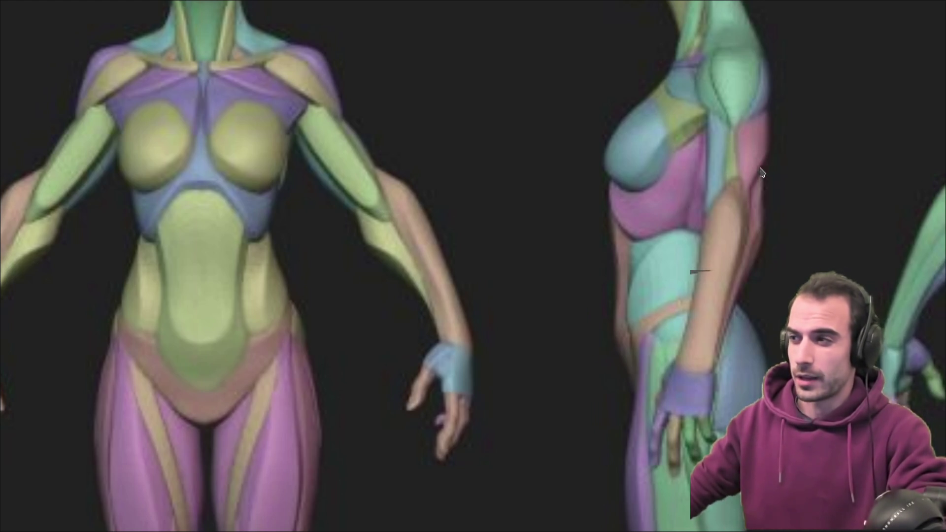
- Pan the reference to the side-view figure, then return to sculpting with Clay Strips at 130 px
drag(761, 173, 589, 252)
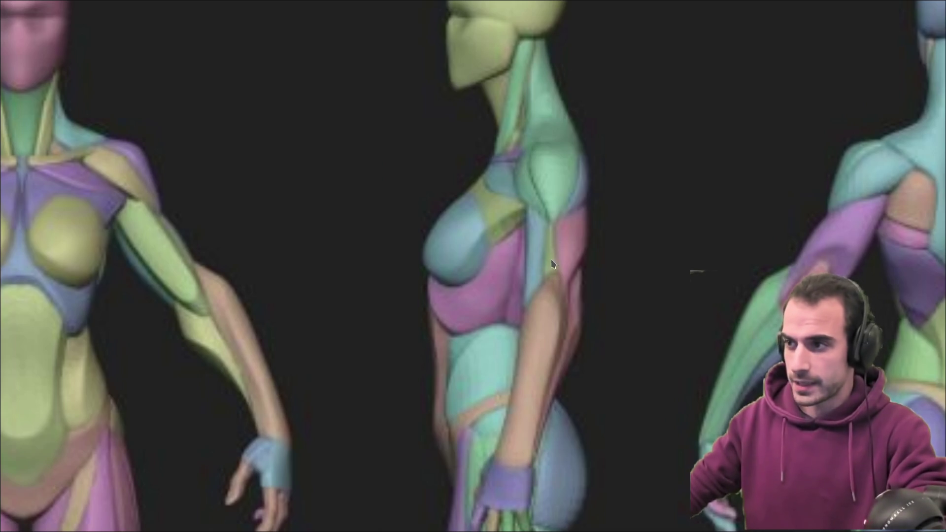
key(alt+Tab)
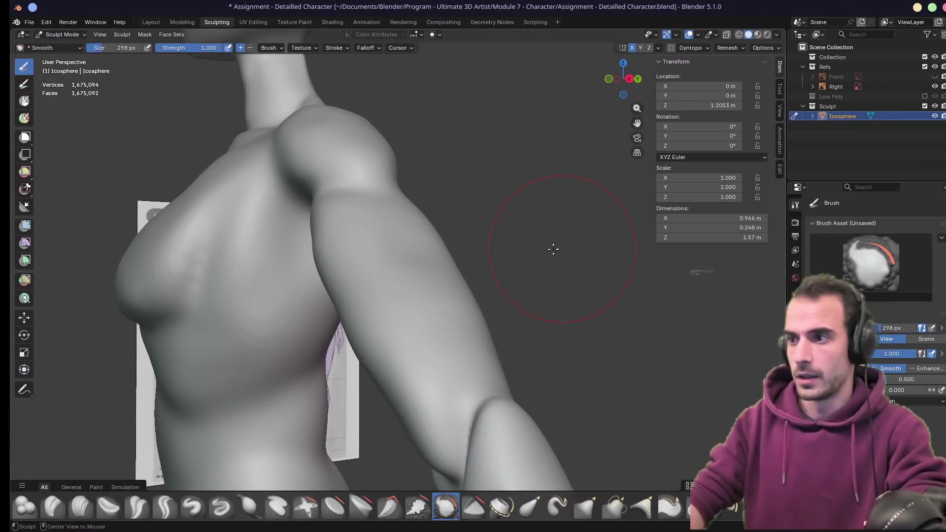
mouse_move(552, 248)
middle_down()
mouse_move(490, 300)
mouse_move(422, 329)
middle_up()
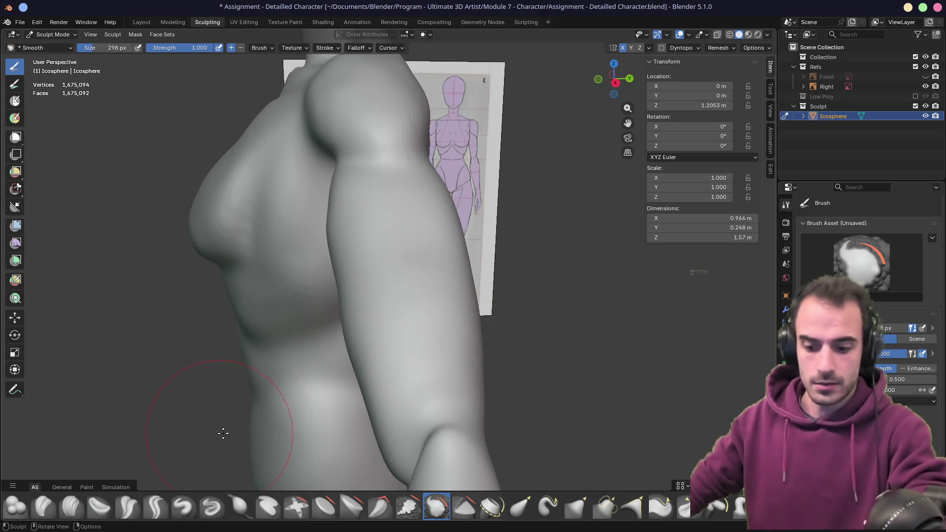
key(c)
key(f)
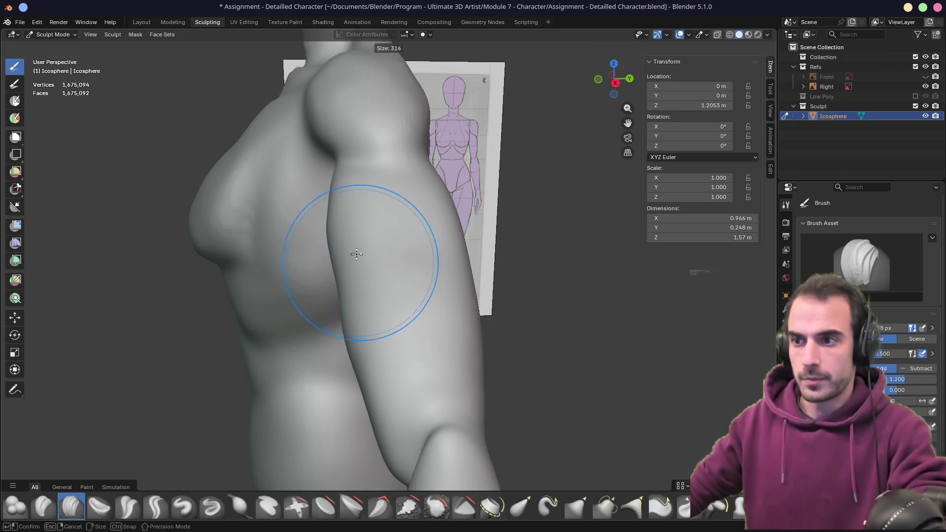
click(319, 220)
- From top view, pull the arm inward with a 514 px Grab brush, narrowing the width to 0.963 m
mouse_move(325, 249)
middle_down()
mouse_move(359, 262)
mouse_move(376, 245)
mouse_move(317, 268)
mouse_move(342, 281)
middle_up()
scroll(316, 268, down, 5)
scroll(342, 281, up, 3)
key(KP_7)
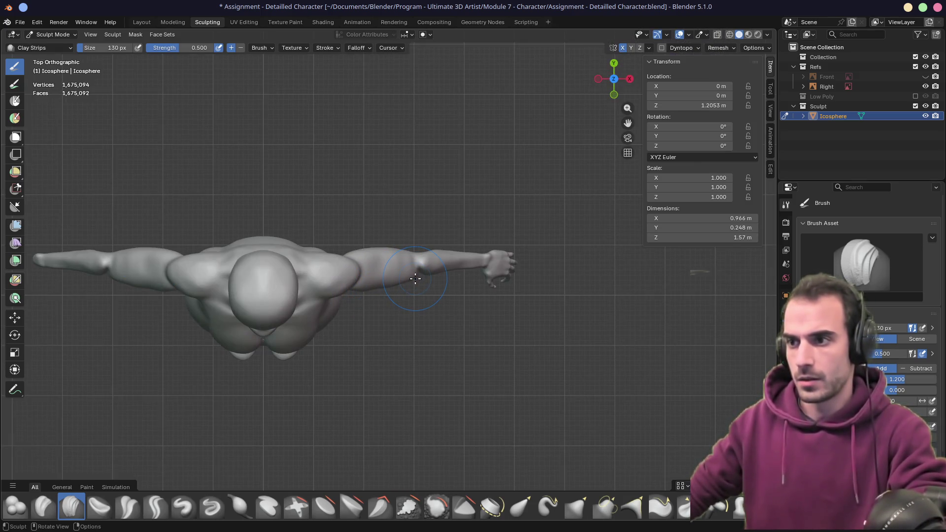
key(f)
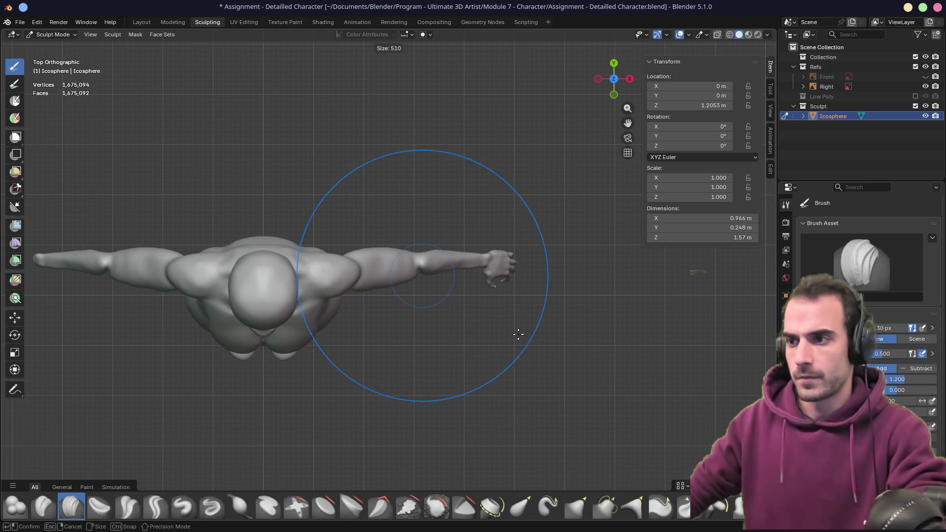
click(517, 337)
key(g)
drag(445, 263, 400, 269)
mouse_move(418, 237)
middle_down()
mouse_move(384, 289)
mouse_move(407, 308)
mouse_move(360, 342)
middle_up()
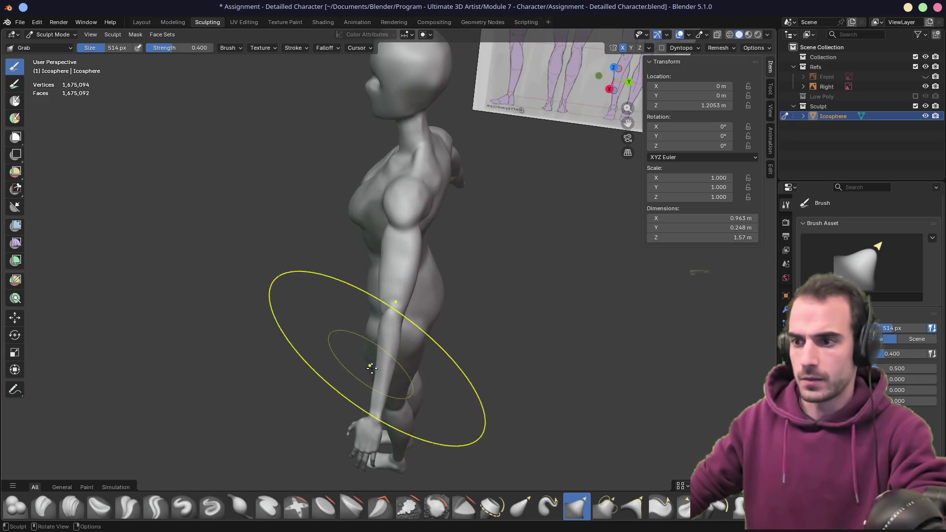
- From a three-quarter view, nudge the hand up and inward toward the body
middle_drag(373, 410, 486, 392)
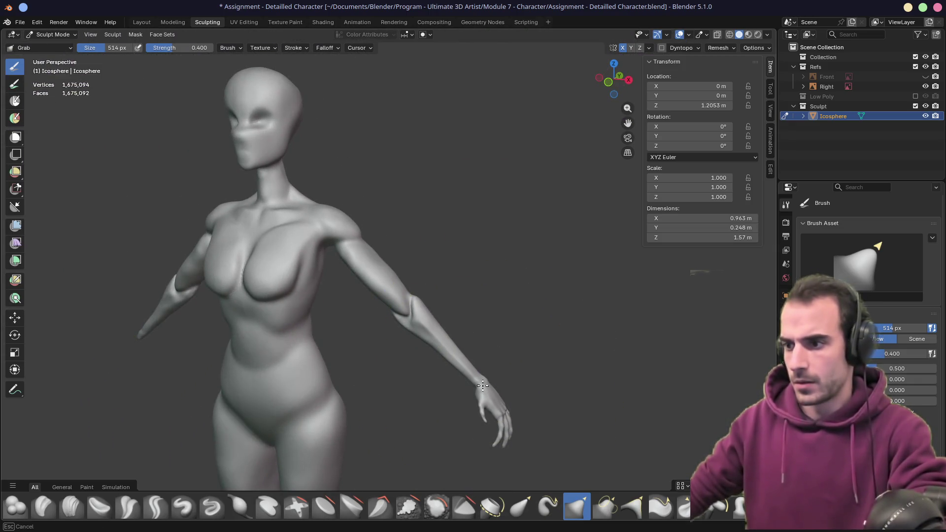
drag(483, 386, 476, 384)
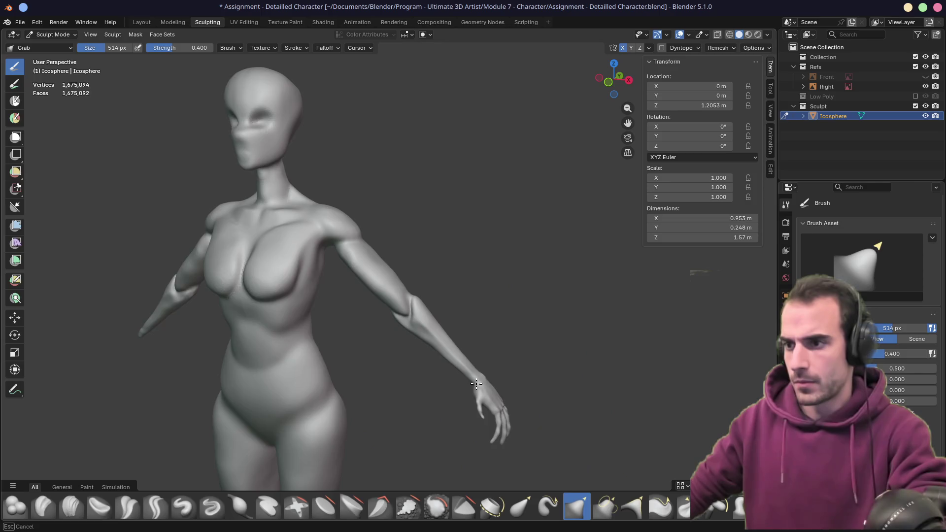
mouse_move(476, 383)
middle_down()
mouse_move(344, 380)
mouse_move(352, 340)
mouse_move(421, 359)
mouse_move(454, 400)
middle_up()
mouse_move(454, 401)
mouse_down()
mouse_move(460, 391)
mouse_move(454, 397)
mouse_up()
middle_drag(453, 397, 440, 354)
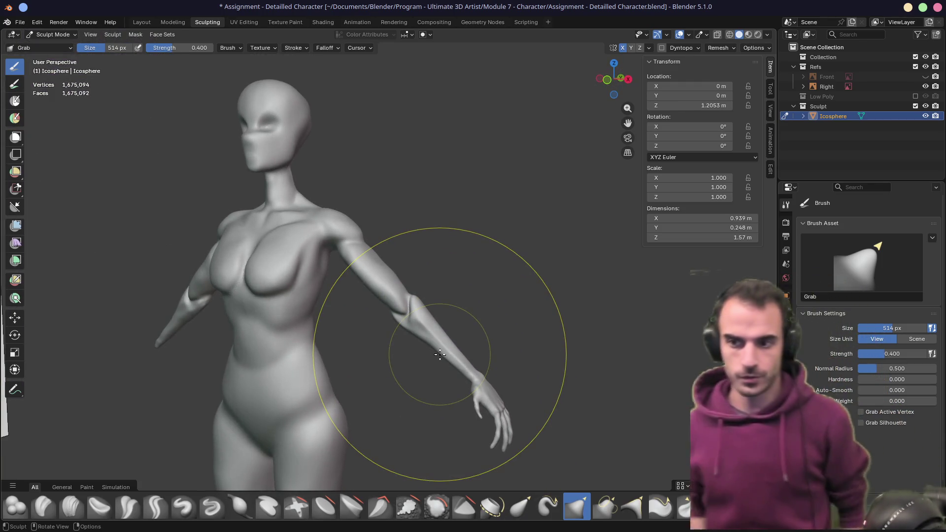
- In front orthographic view, pull the left hand and arm down toward the hip
key(KP_1)
scroll(407, 437, up, 3)
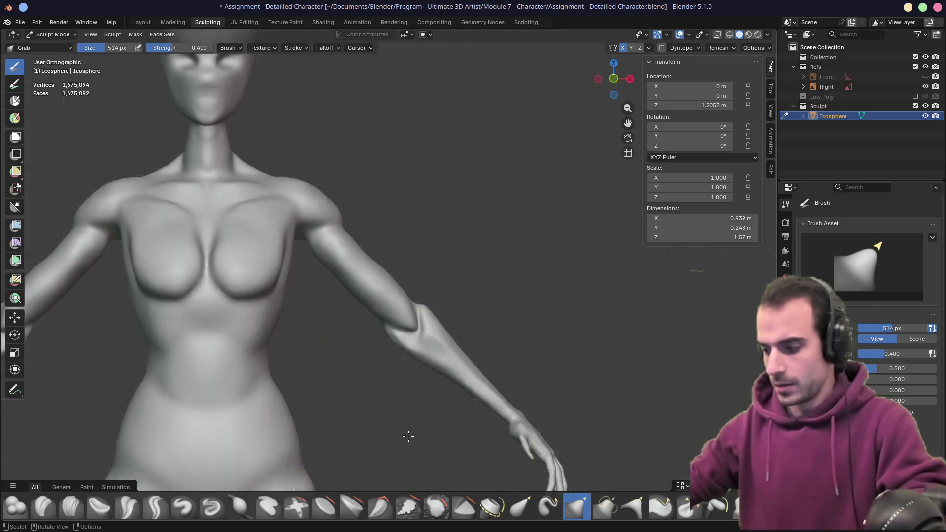
scroll(408, 435, down, 6)
key(KP_1)
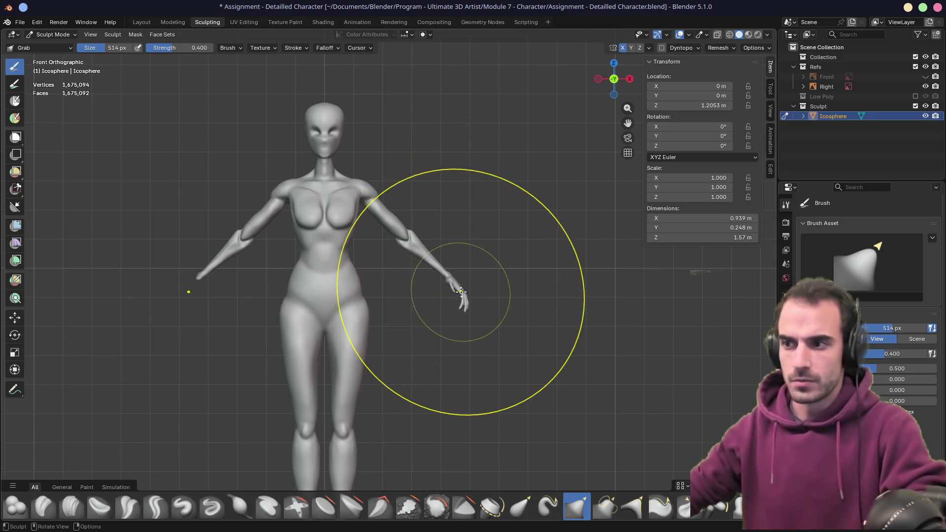
drag(460, 291, 463, 297)
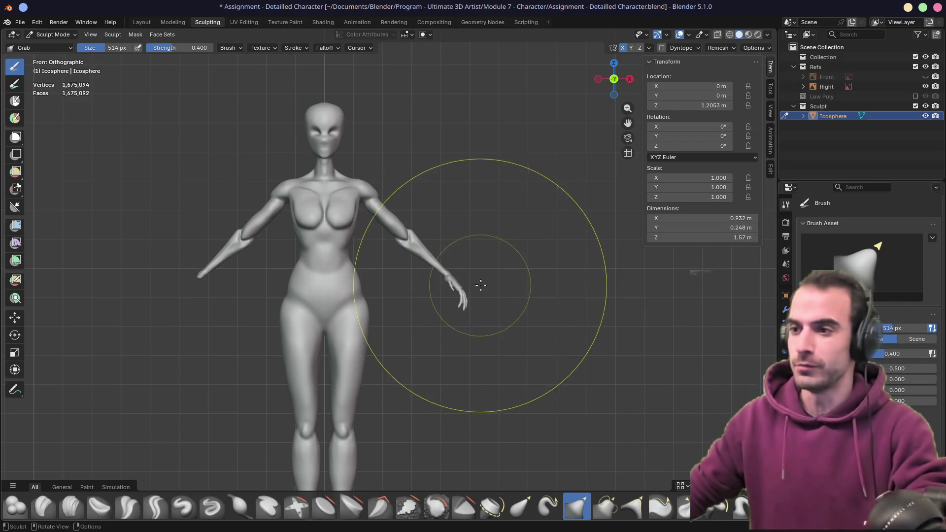
- Inspect the lowered hand from the side and several other angles
middle_drag(481, 281, 406, 316)
scroll(406, 317, up, 6)
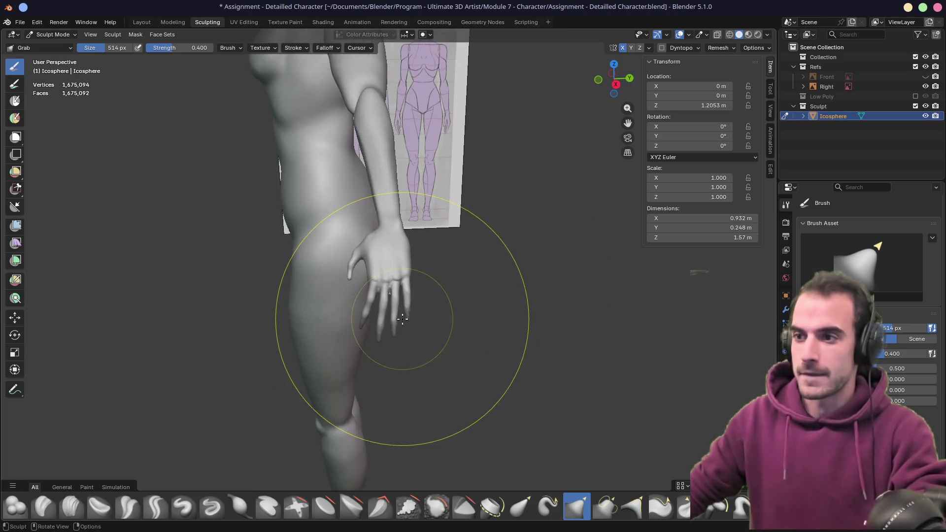
middle_drag(378, 309, 394, 304)
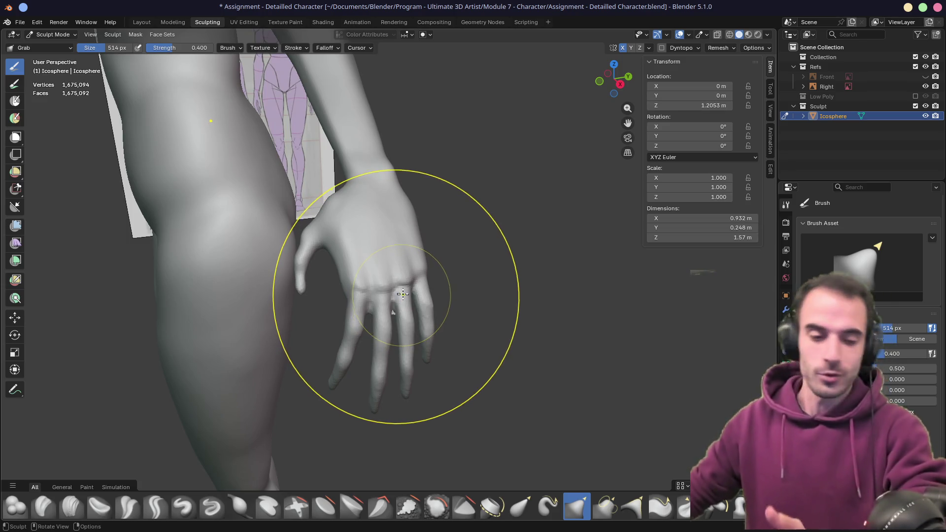
mouse_move(400, 298)
middle_down()
mouse_move(372, 312)
mouse_move(412, 308)
mouse_move(291, 274)
middle_up()
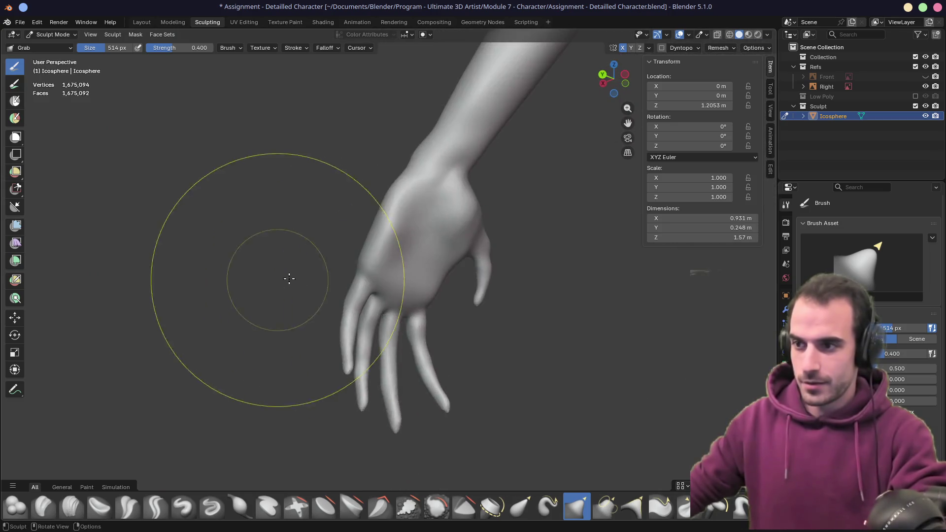
middle_drag(371, 291, 423, 317)
scroll(423, 317, down, 6)
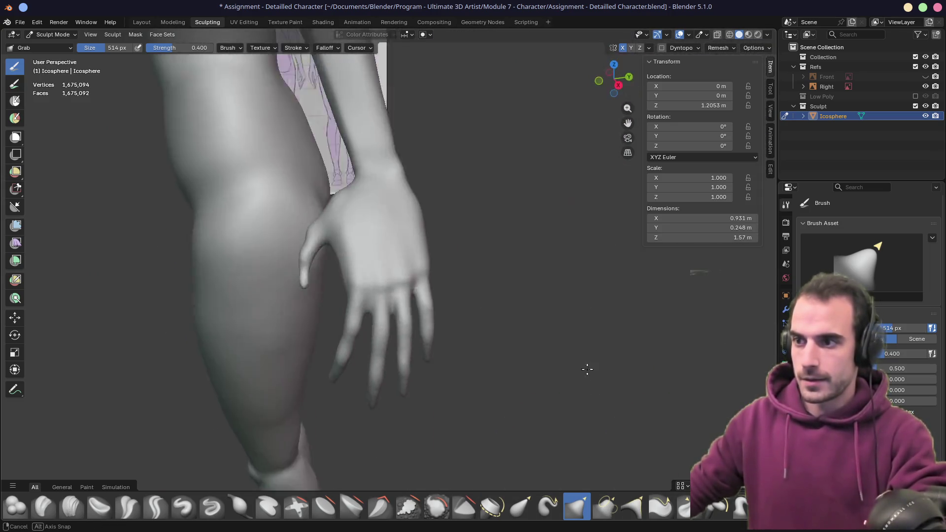
middle_drag(416, 281, 466, 334)
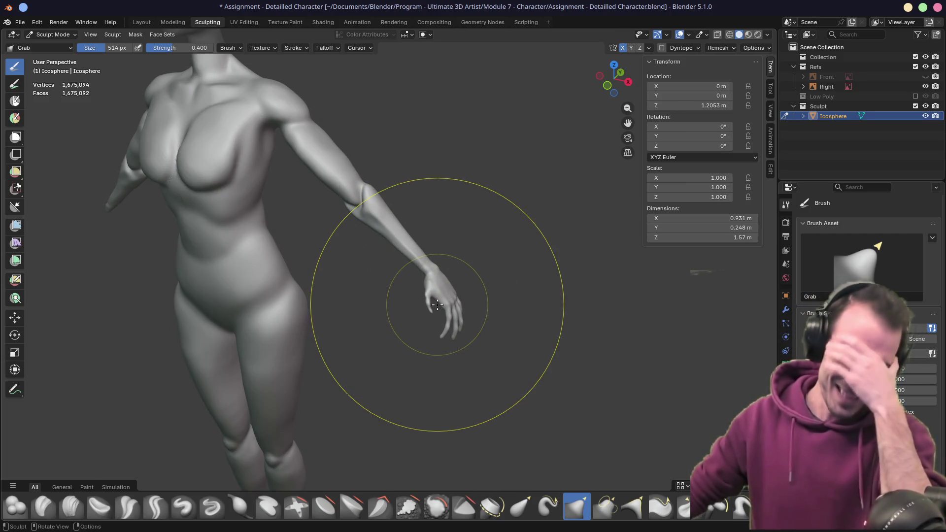
- Pull the hand slightly further, narrowing the figure to 0.931 m, and check the elbow and side
drag(437, 305, 422, 305)
middle_drag(423, 306, 443, 316)
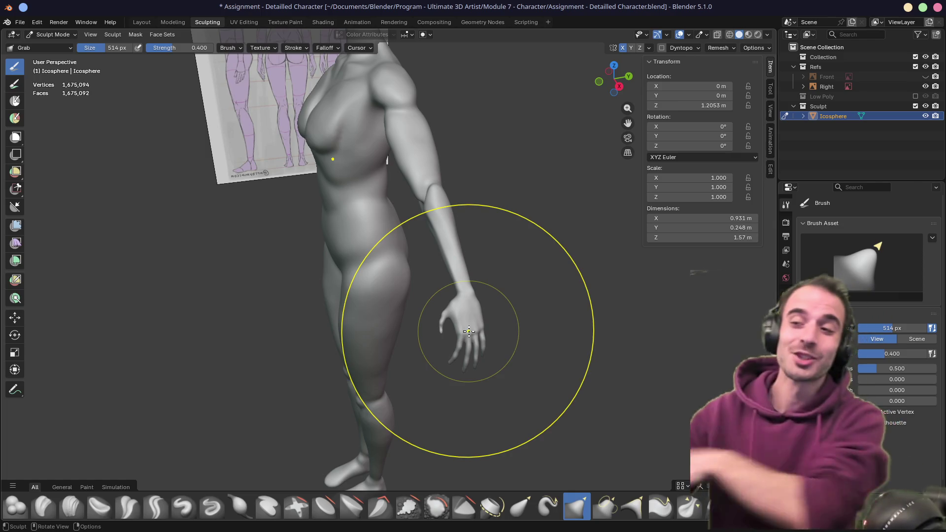
scroll(416, 211, up, 5)
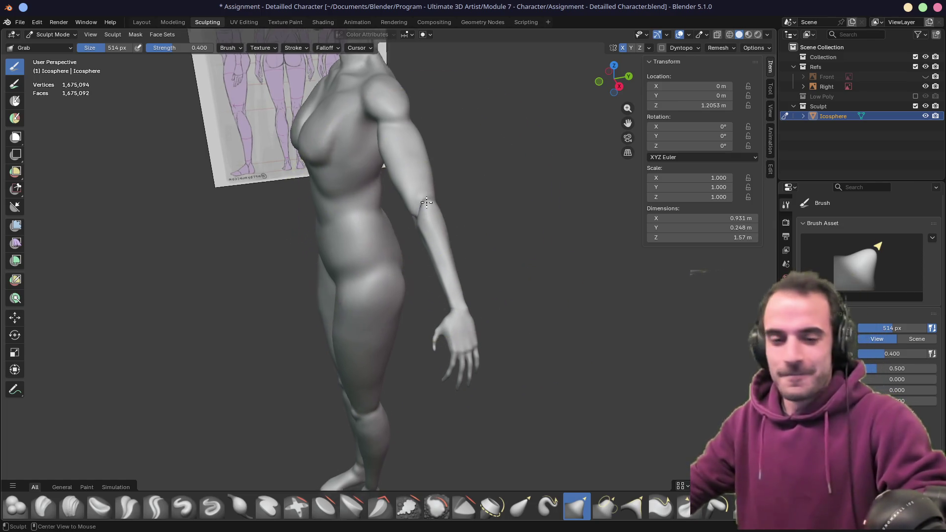
middle_drag(412, 236, 409, 239)
scroll(410, 238, down, 3)
mouse_move(327, 226)
middle_down()
mouse_move(359, 275)
mouse_move(370, 211)
middle_up()
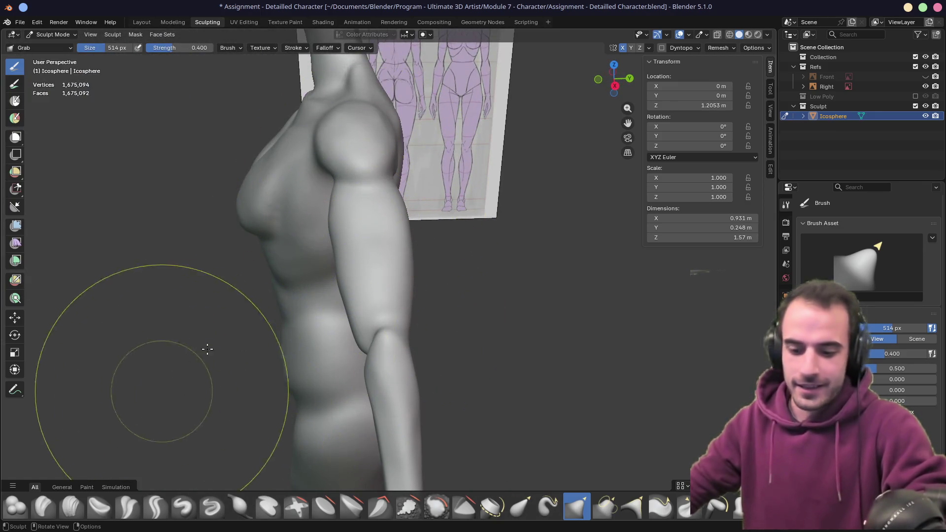
- Lay a 130 px Clay Strips stroke down the upper arm, then undo it
key(c)
key(f)
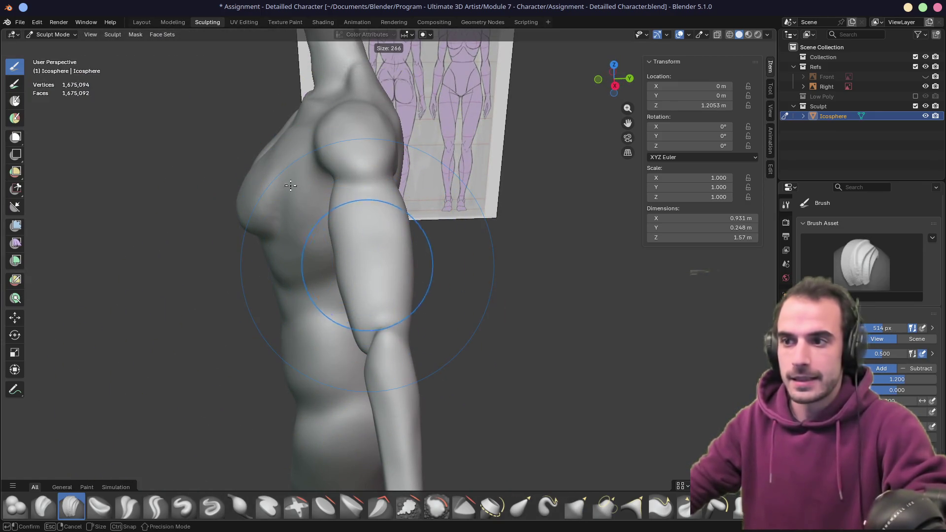
click(345, 240)
drag(334, 205, 342, 282)
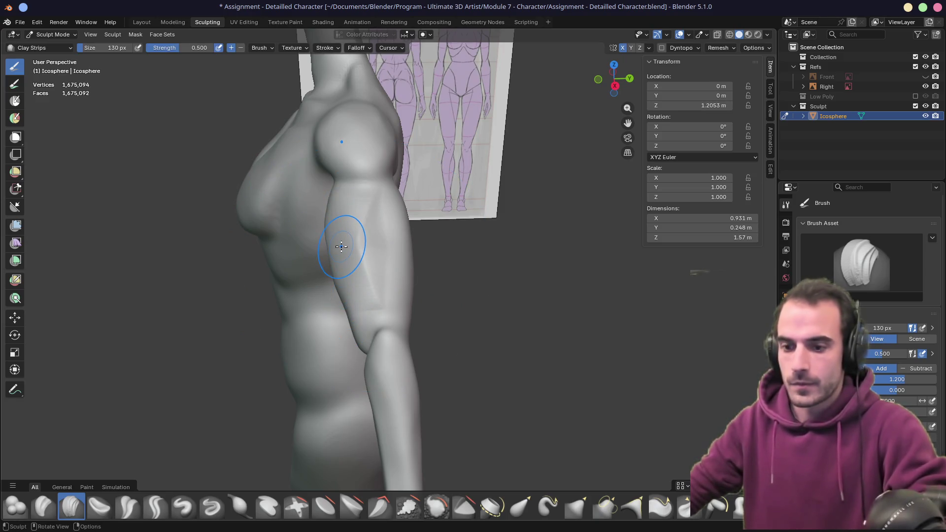
key(ctrl+z)
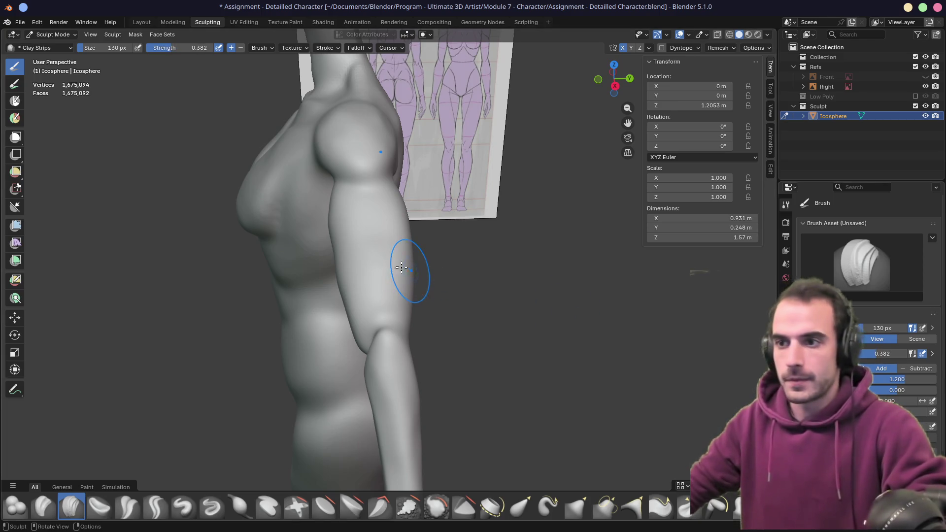
- Shrink the brush to 106 px and orbit to the torso front beside the reference sheet
key(f)
click(344, 224)
mouse_move(344, 222)
middle_down()
mouse_move(431, 226)
mouse_move(359, 222)
middle_up()
mouse_move(391, 264)
middle_down()
mouse_move(370, 272)
mouse_move(460, 211)
mouse_move(439, 311)
mouse_move(443, 243)
middle_up()
mouse_move(433, 285)
middle_down()
mouse_move(486, 266)
mouse_move(386, 280)
mouse_move(469, 285)
mouse_move(464, 236)
middle_up()
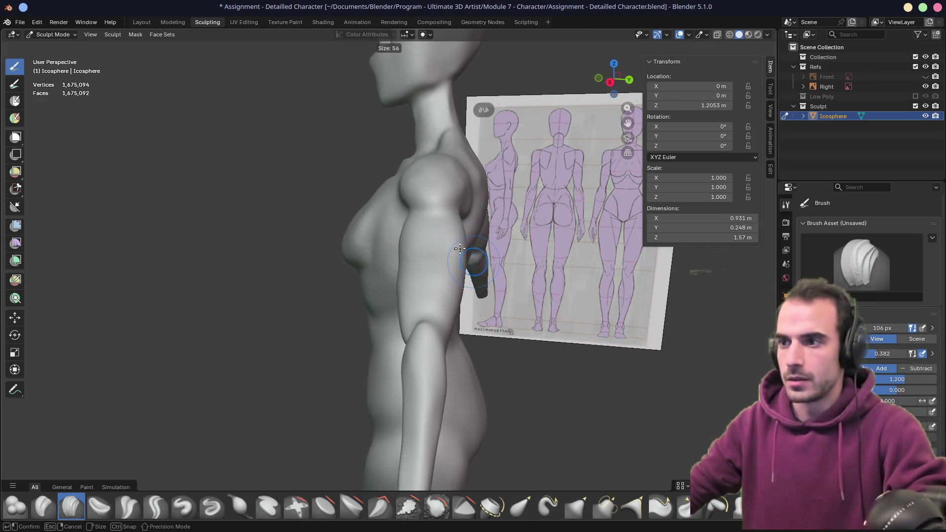
- Reduce the brush to 66 then 52 px and orbit to the back of the shoulder and arm
key(f)
click(473, 250)
key(bracketleft)
key(bracketleft)
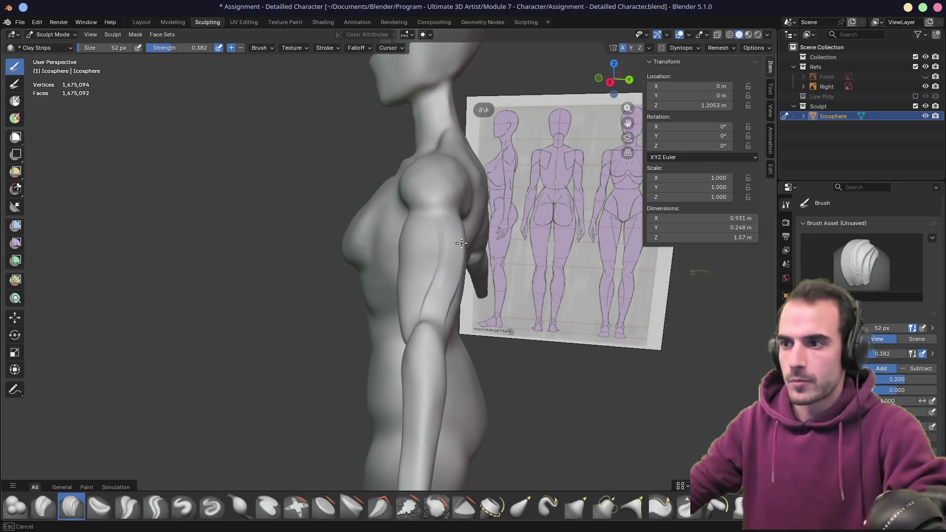
middle_drag(461, 243, 478, 243)
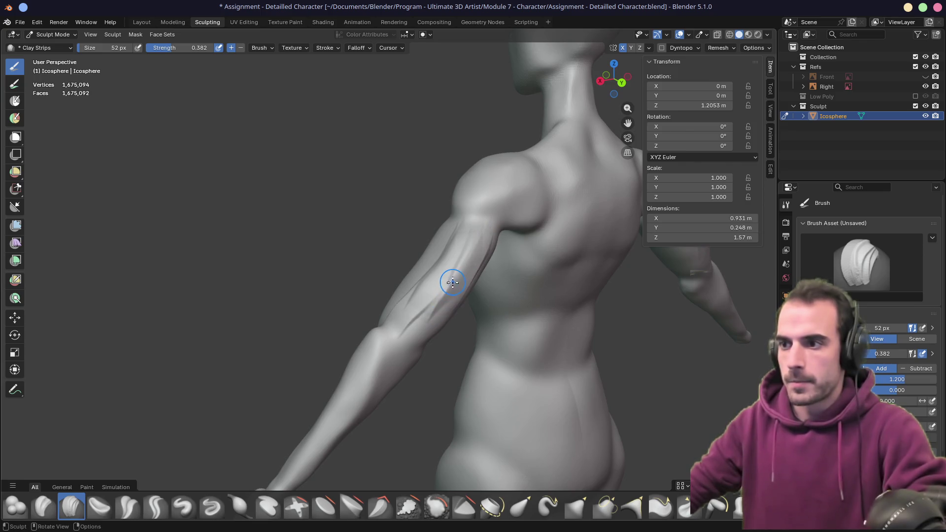
middle_drag(475, 303, 451, 271)
middle_drag(377, 293, 443, 259)
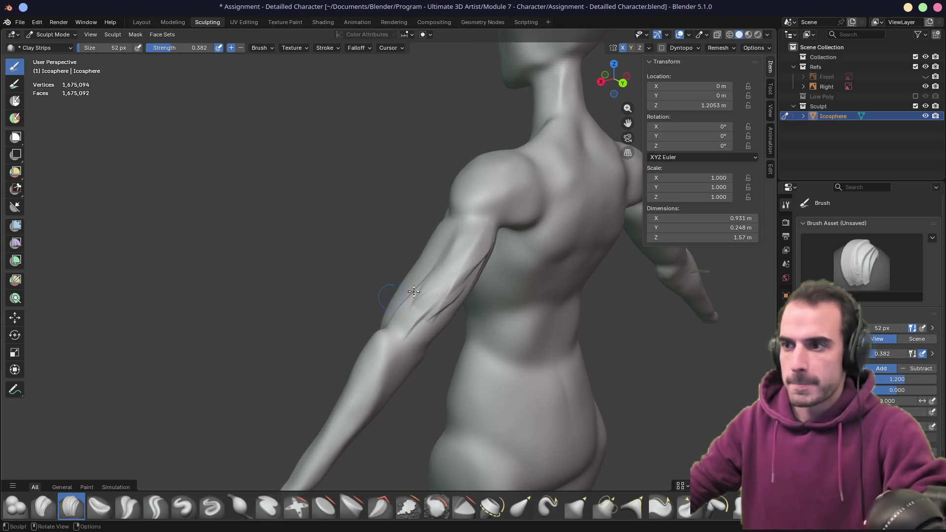
middle_drag(414, 291, 451, 245)
mouse_move(423, 310)
middle_down()
mouse_move(432, 287)
mouse_move(434, 313)
middle_up()
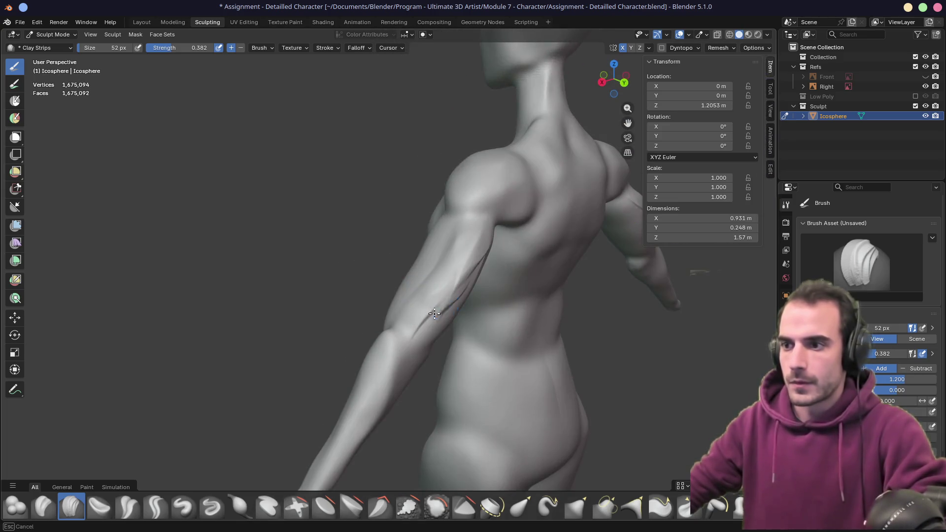
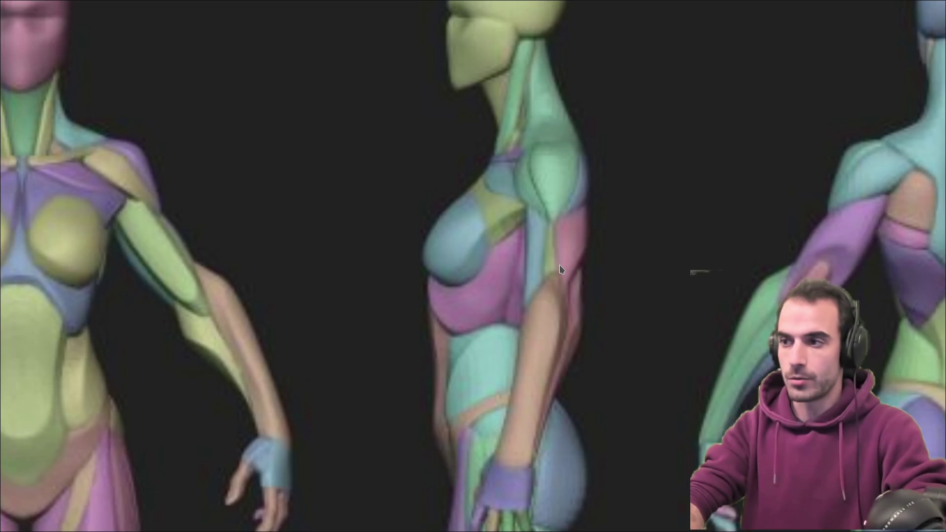
- Return to the Blender sculpt and orbit to a side view of the torso and arm
key(alt+Tab)
mouse_move(560, 265)
middle_down()
mouse_move(414, 323)
mouse_move(481, 317)
mouse_move(422, 327)
mouse_move(468, 351)
mouse_move(442, 333)
middle_up()
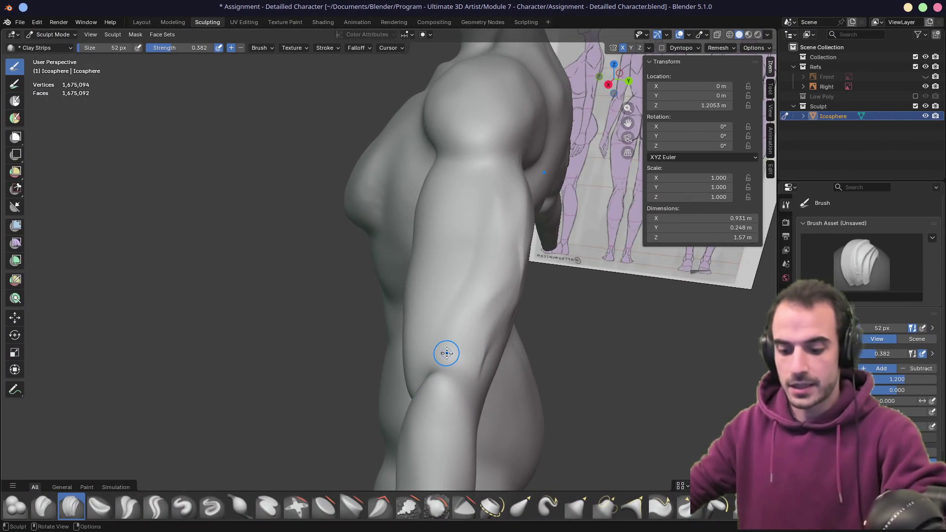
- Carve Clay Strips crease lines along the arm and enlarge the brush to 128 px
drag(510, 251, 484, 319)
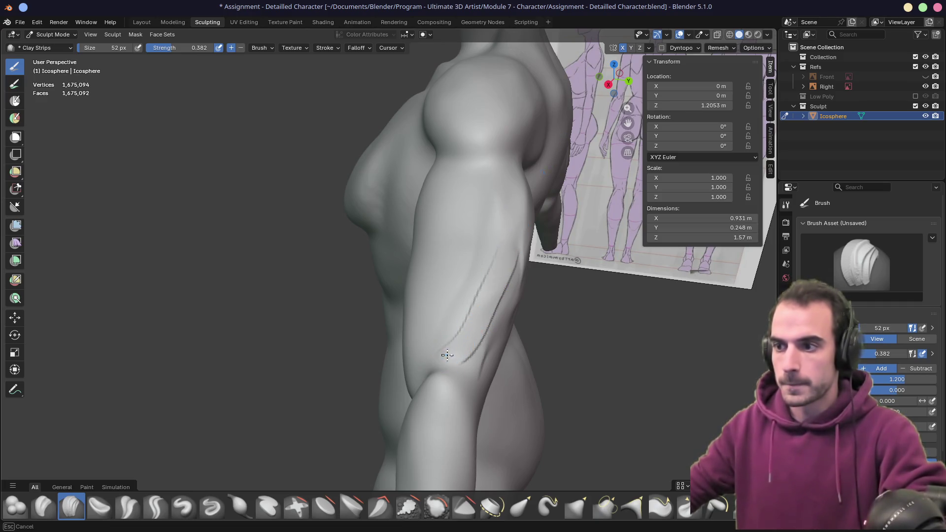
mouse_move(450, 354)
mouse_down()
mouse_move(517, 204)
mouse_move(475, 332)
mouse_up()
mouse_move(517, 185)
mouse_down()
mouse_move(507, 276)
mouse_move(490, 312)
mouse_move(443, 349)
mouse_up()
key(bracketright)
key(bracketright)
key(bracketright)
- Smooth away the dark arm creases and check the upper arm from several angles
shift+drag(491, 242, 492, 154)
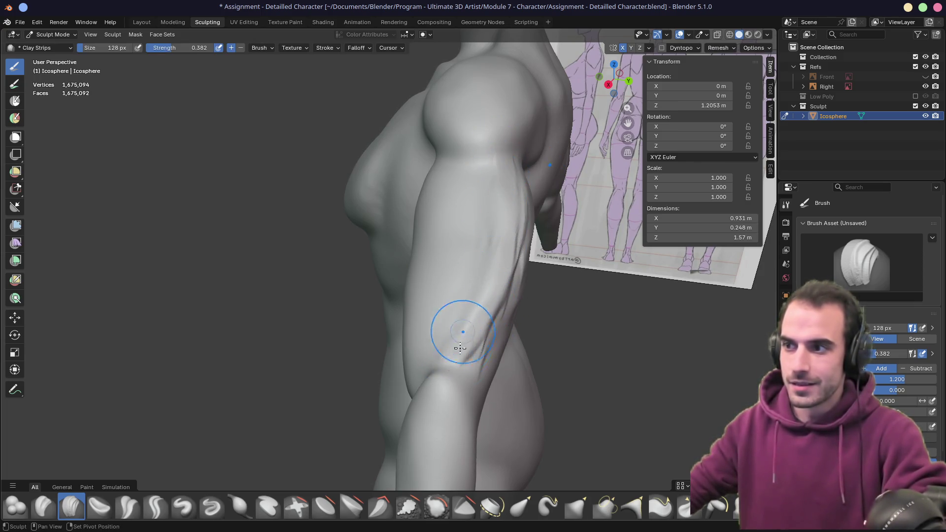
mouse_move(464, 332)
shift+mouse_down()
mouse_move(496, 316)
mouse_move(523, 210)
shift+mouse_up()
middle_drag(523, 210, 534, 245)
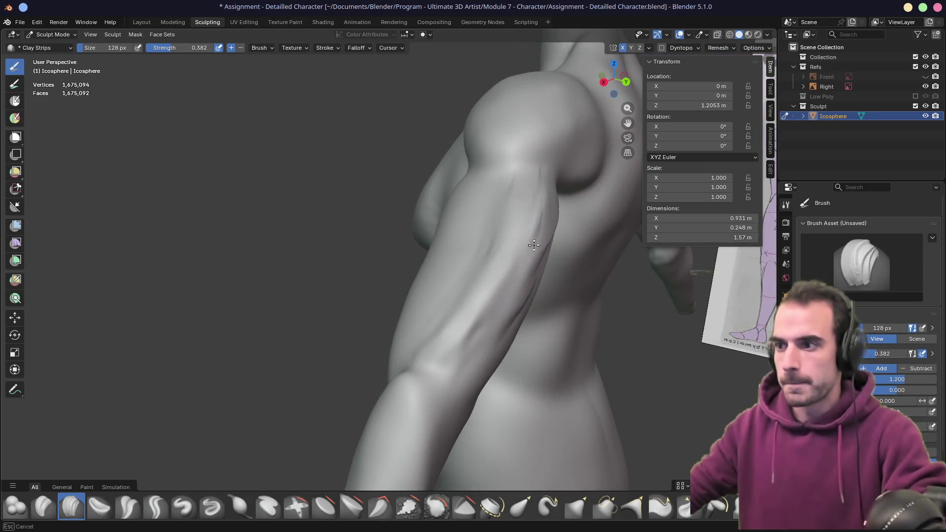
mouse_move(541, 171)
middle_down()
mouse_move(527, 253)
mouse_move(422, 306)
middle_up()
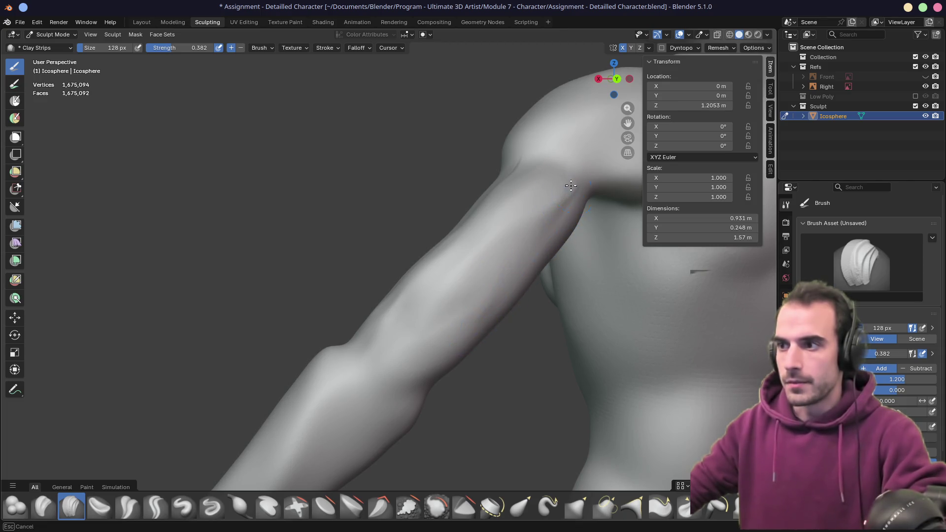
middle_drag(460, 237, 502, 276)
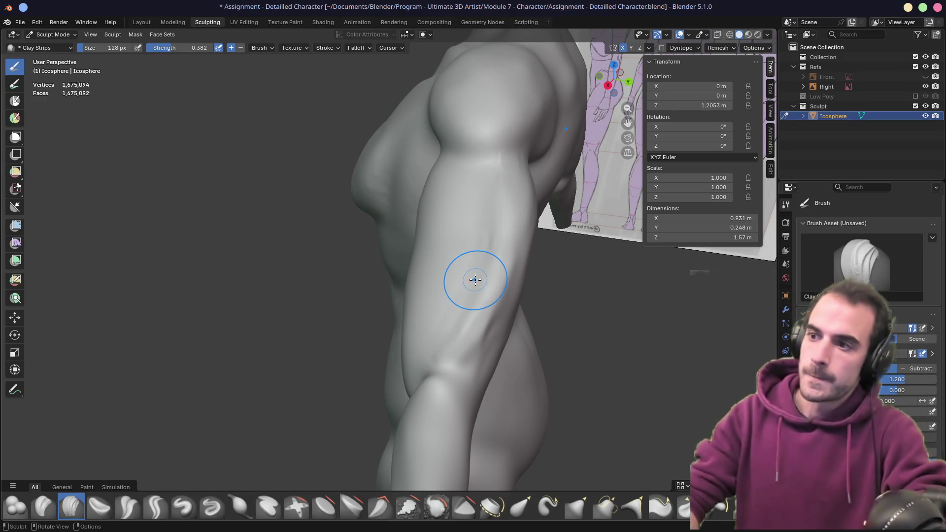
mouse_move(450, 274)
middle_down()
mouse_move(491, 262)
mouse_move(476, 257)
middle_up()
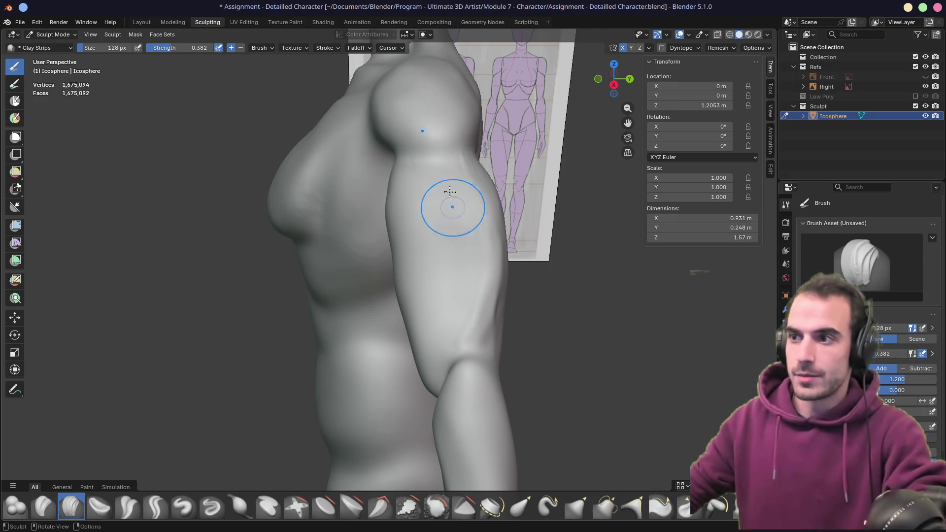
- Draw a clay stroke down the arm and set the brush size to 100 px
drag(450, 192, 452, 232)
mouse_move(468, 219)
middle_down()
mouse_move(382, 211)
mouse_move(486, 221)
mouse_move(390, 226)
mouse_move(534, 190)
middle_up()
key(f)
click(440, 177)
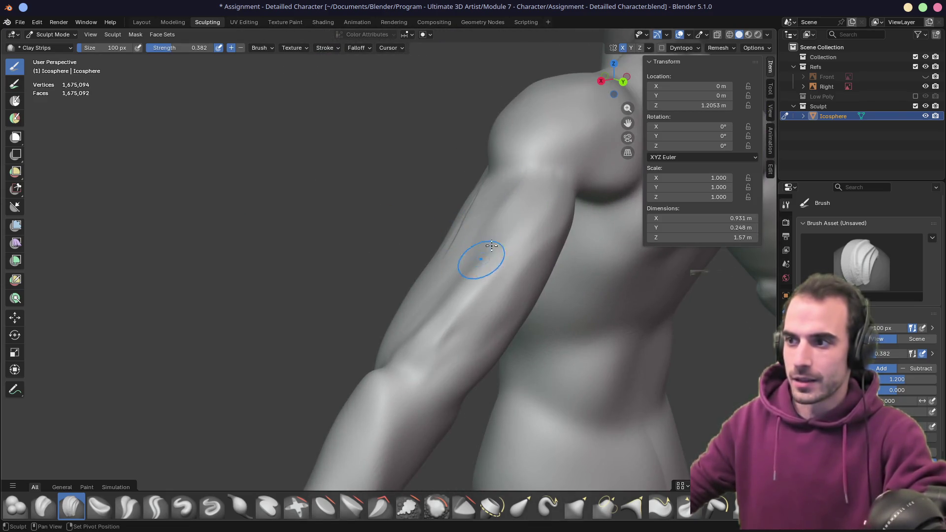
- Groove a new line into the arm, viewing it from front-diagonal and side angles
middle_drag(491, 246, 451, 228)
drag(425, 216, 433, 221)
middle_drag(434, 221, 491, 195)
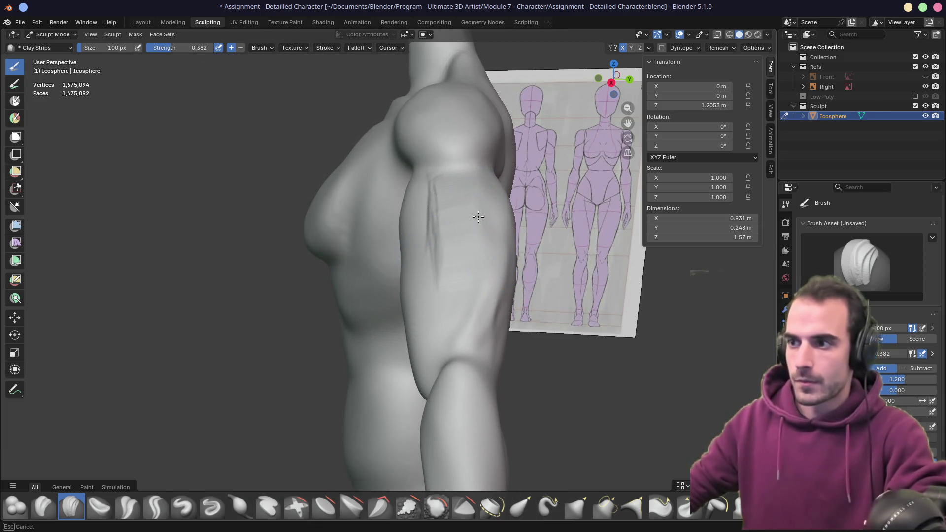
middle_drag(465, 291, 445, 286)
mouse_move(443, 318)
middle_down()
mouse_move(458, 290)
mouse_move(421, 246)
mouse_move(433, 258)
middle_up()
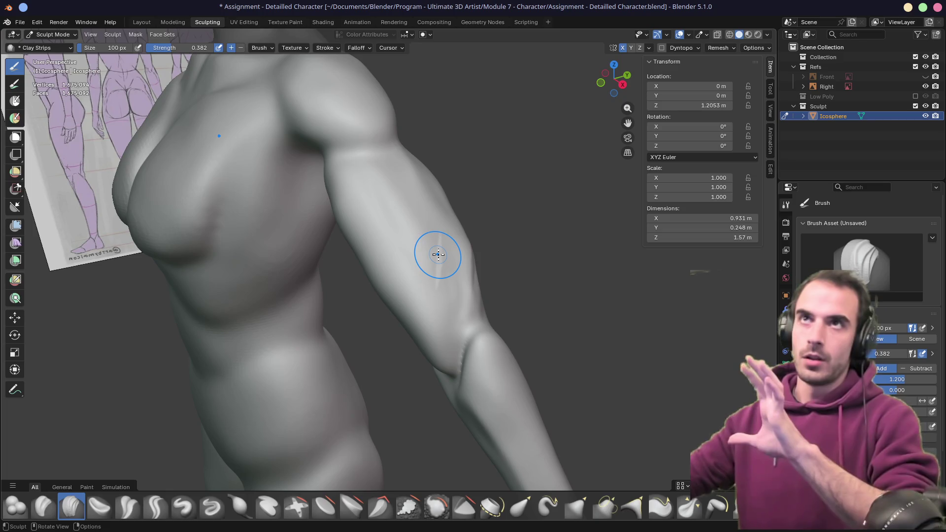
mouse_move(438, 254)
middle_down()
mouse_move(384, 247)
mouse_move(469, 190)
middle_up()
- Undo an unwanted vertical groove on the upper arm and add a faint stroke down its edge
drag(459, 160, 461, 255)
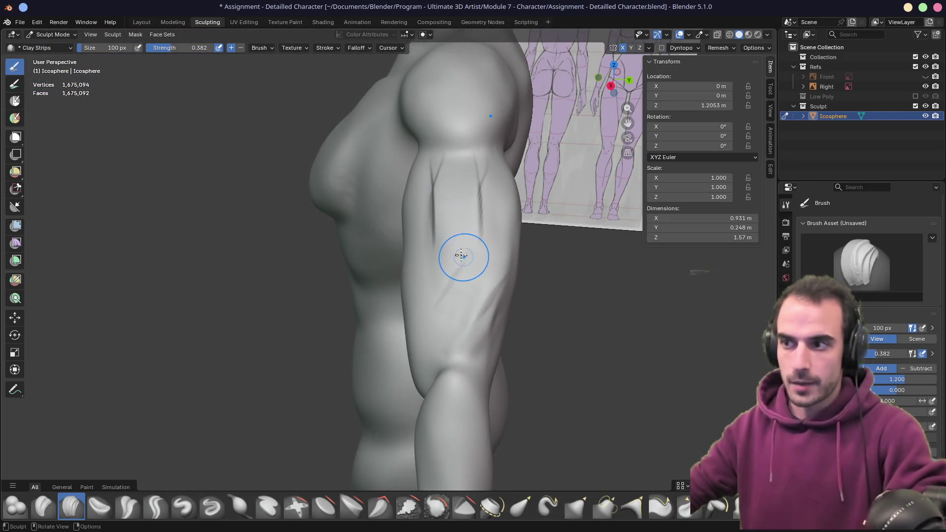
key(ctrl+z)
key(Escape)
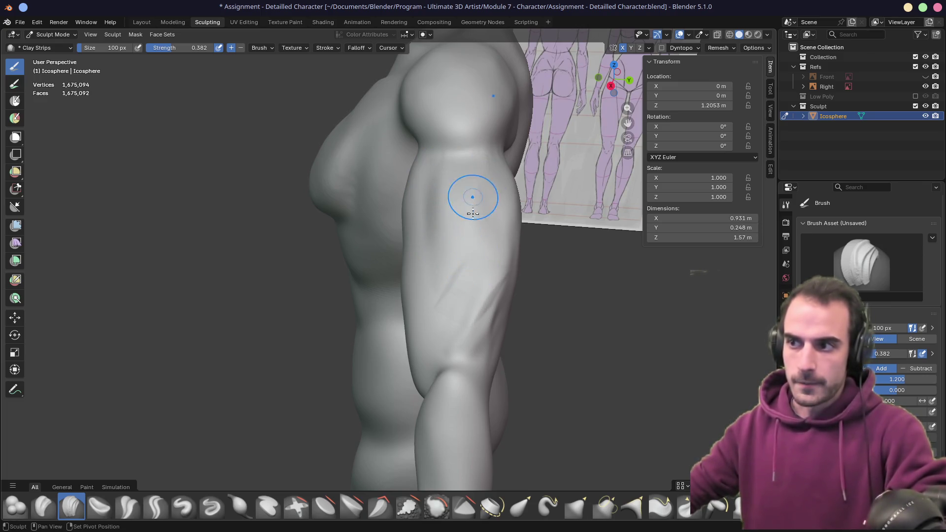
drag(508, 183, 484, 292)
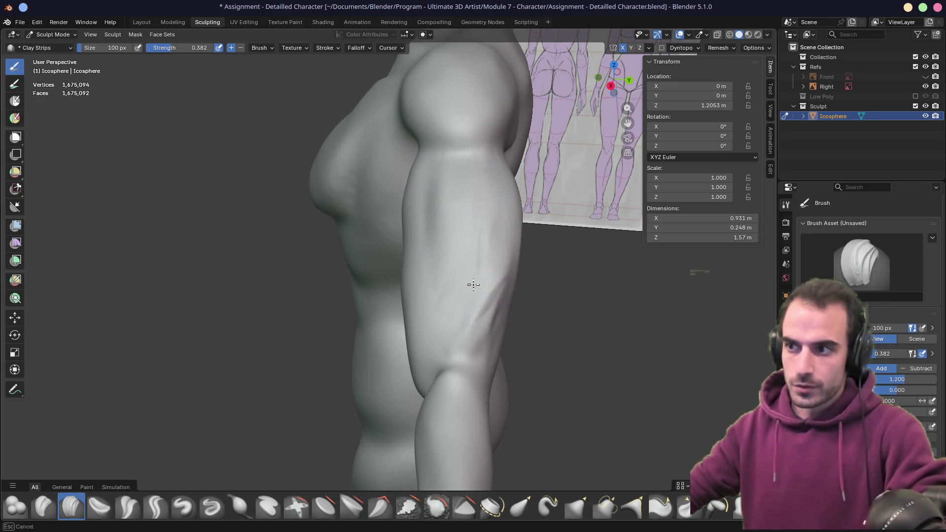
mouse_move(465, 292)
middle_down()
mouse_move(422, 253)
mouse_move(443, 264)
mouse_move(395, 356)
mouse_move(360, 340)
mouse_move(435, 275)
middle_up()
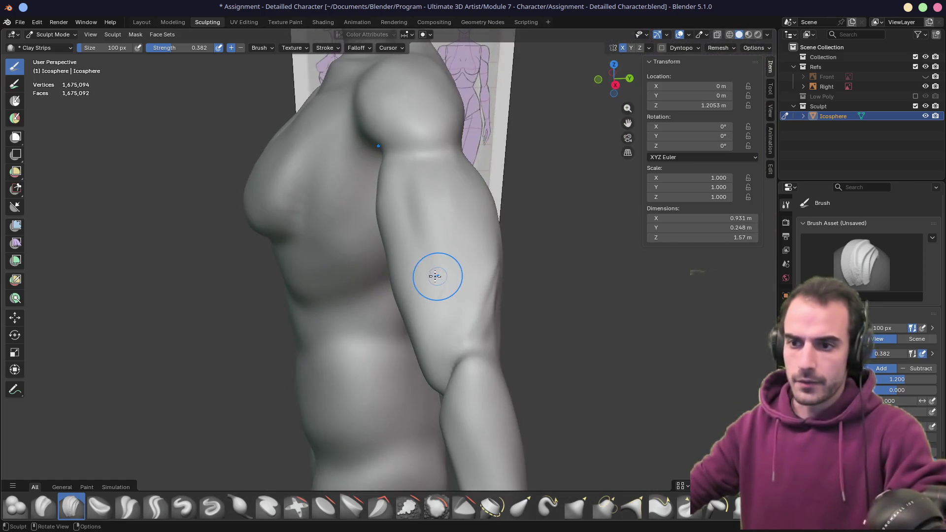
key(shift+c)
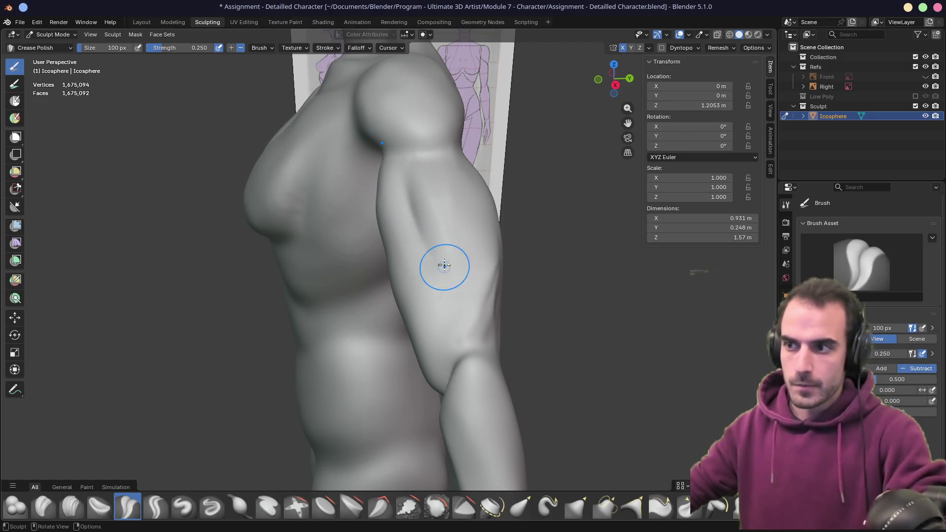
- Deepen a crease line on the upper arm with Crease Polish, orbiting to inspect it
mouse_move(428, 274)
middle_down()
mouse_move(521, 276)
mouse_move(435, 297)
mouse_move(395, 190)
middle_up()
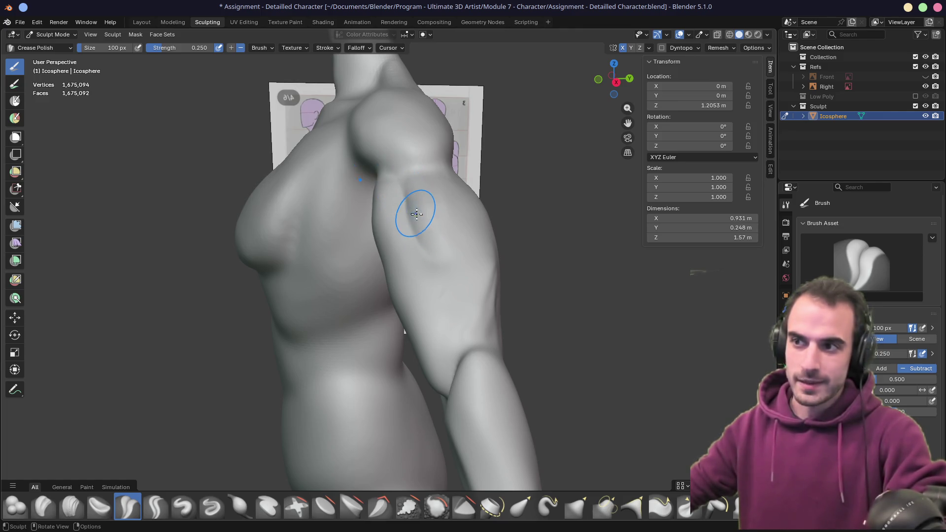
mouse_move(411, 224)
middle_down()
mouse_move(437, 264)
mouse_move(401, 270)
mouse_move(404, 257)
middle_up()
middle_drag(428, 282, 447, 277)
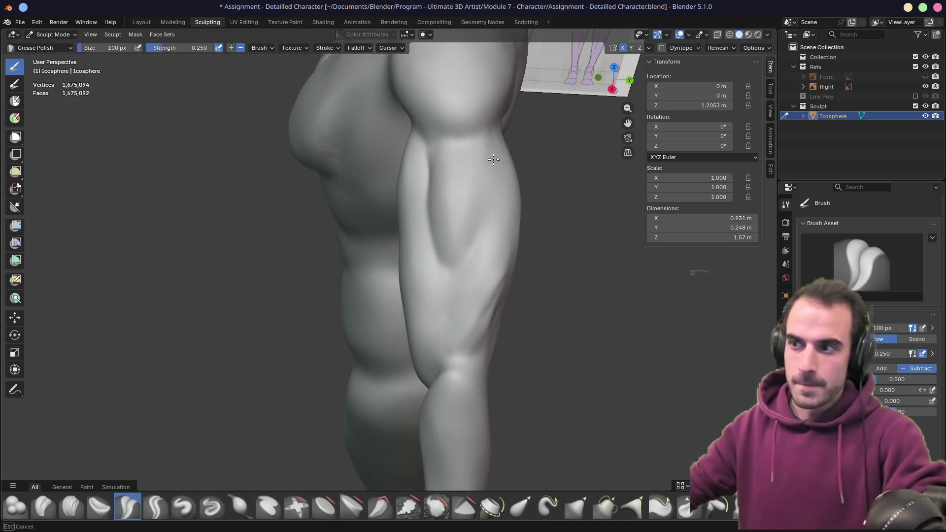
mouse_move(489, 144)
middle_down()
mouse_move(414, 227)
mouse_move(509, 235)
middle_up()
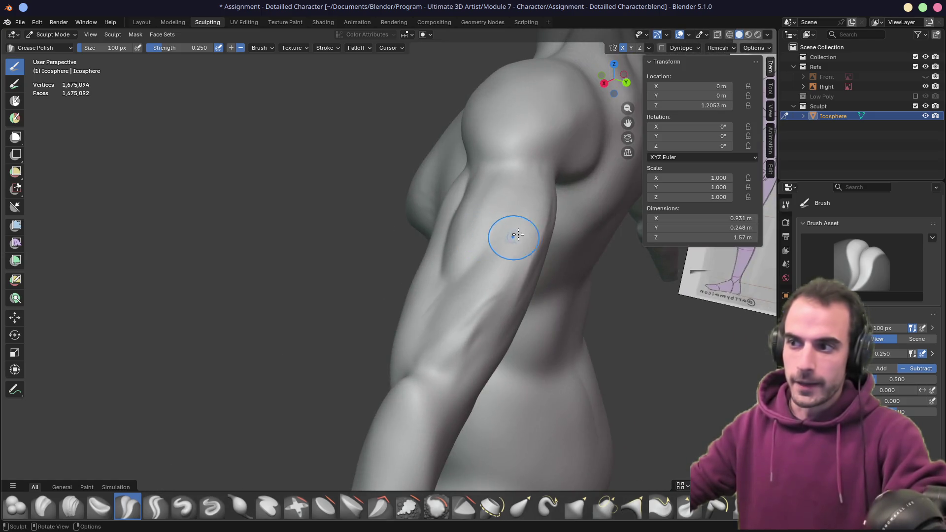
drag(473, 248, 530, 183)
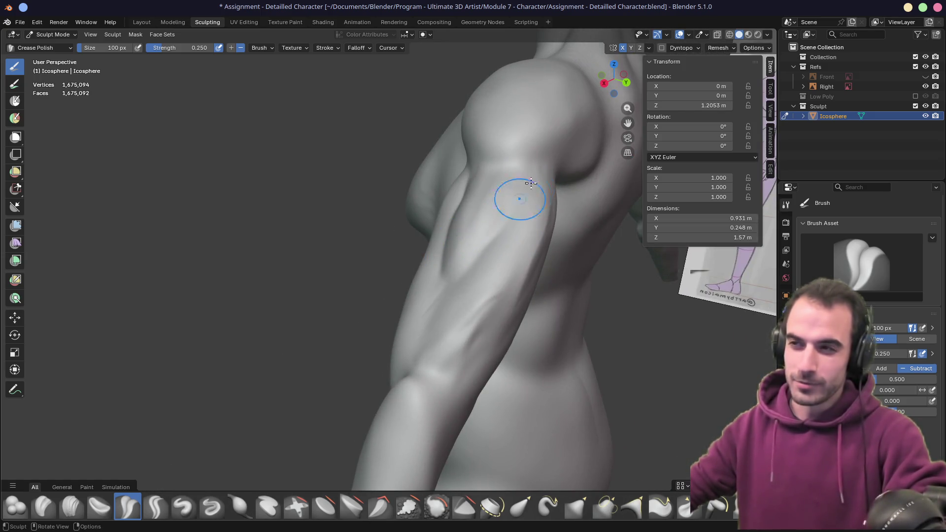
middle_drag(438, 286, 456, 275)
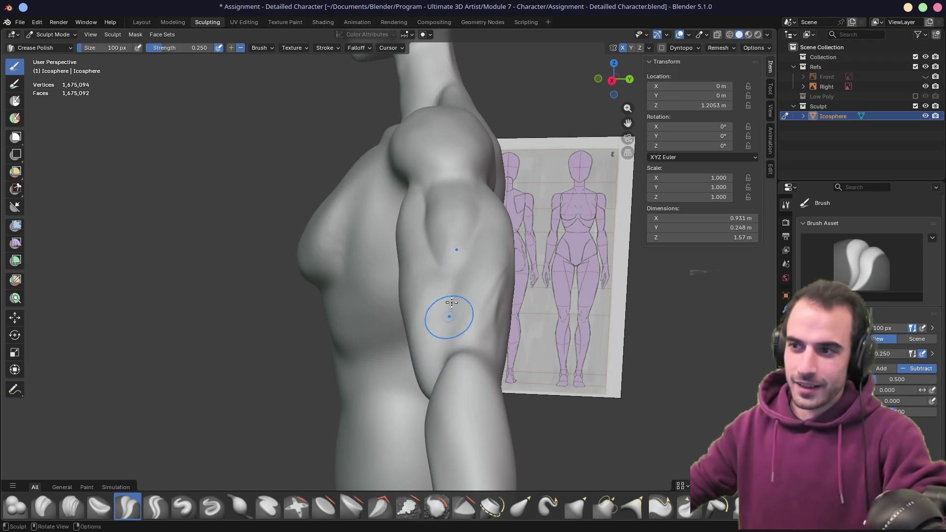
- Inspect the sharpened arm and chest from several angles, then return to the Clay Strips brush
mouse_move(420, 349)
middle_down()
mouse_move(473, 258)
mouse_move(447, 289)
middle_up()
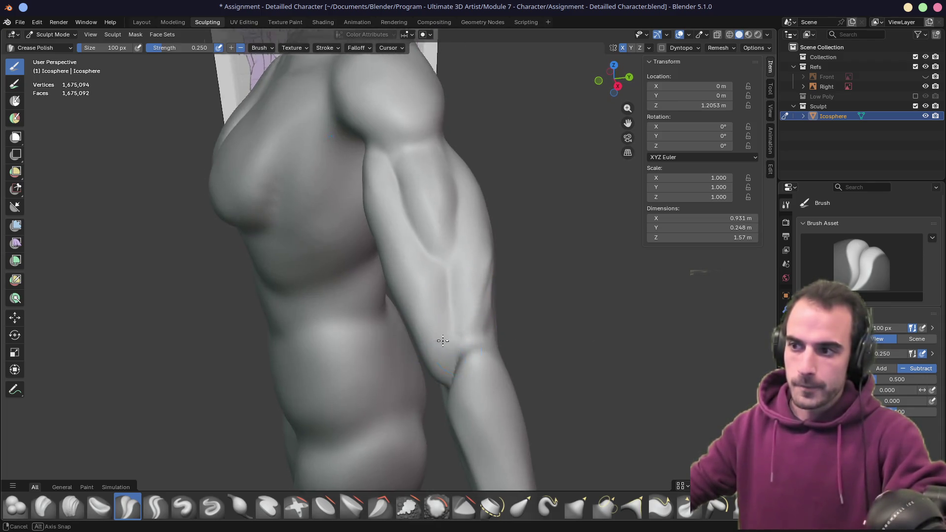
mouse_move(441, 339)
middle_down()
mouse_move(409, 370)
mouse_move(501, 176)
middle_up()
mouse_move(458, 306)
middle_down()
mouse_move(446, 348)
mouse_move(469, 328)
mouse_move(429, 279)
middle_up()
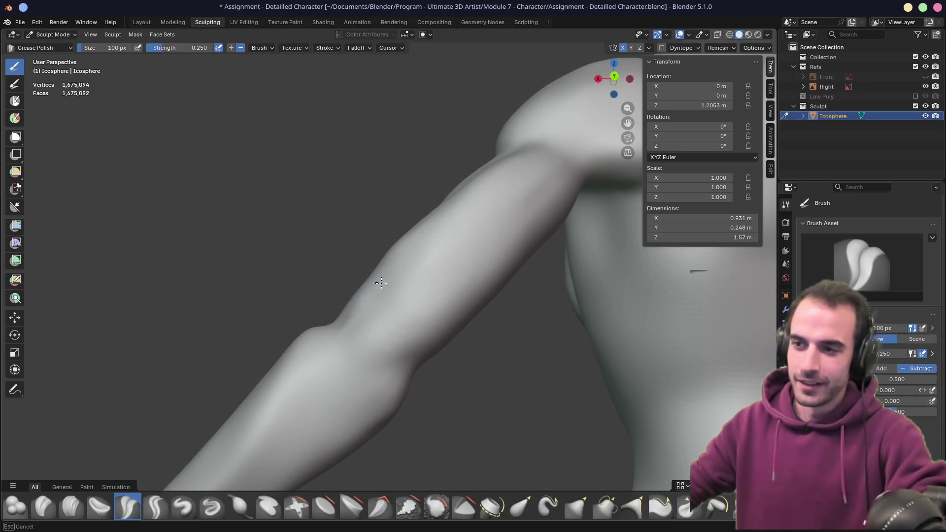
mouse_move(380, 279)
middle_down()
mouse_move(397, 327)
mouse_move(337, 359)
mouse_move(342, 338)
mouse_move(386, 327)
middle_up()
scroll(379, 312, up, 5)
scroll(379, 312, down, 5)
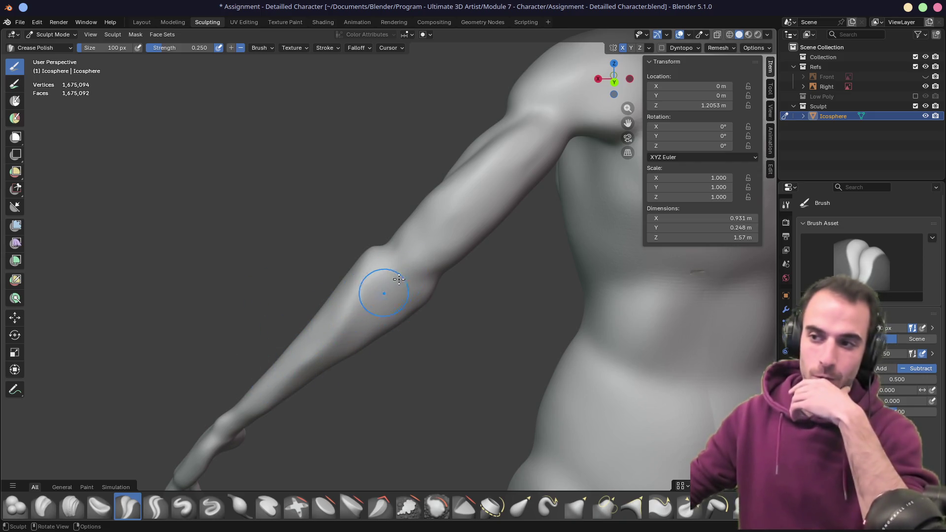
mouse_move(398, 279)
middle_down()
mouse_move(389, 280)
mouse_move(414, 280)
middle_up()
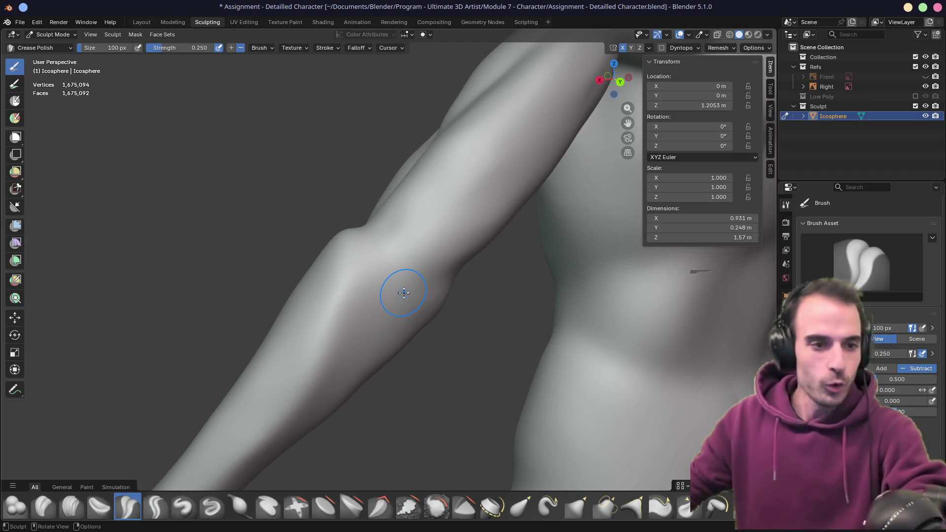
click(72, 505)
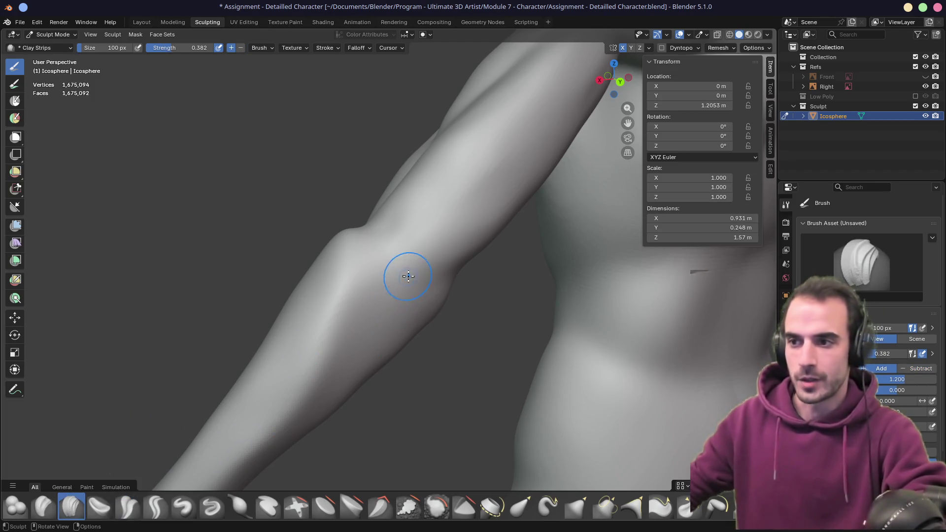
- Build up the inner elbow with repeated Clay Strips strokes, orbiting to check the crease
mouse_move(400, 240)
mouse_down()
mouse_move(393, 269)
mouse_move(425, 300)
mouse_up()
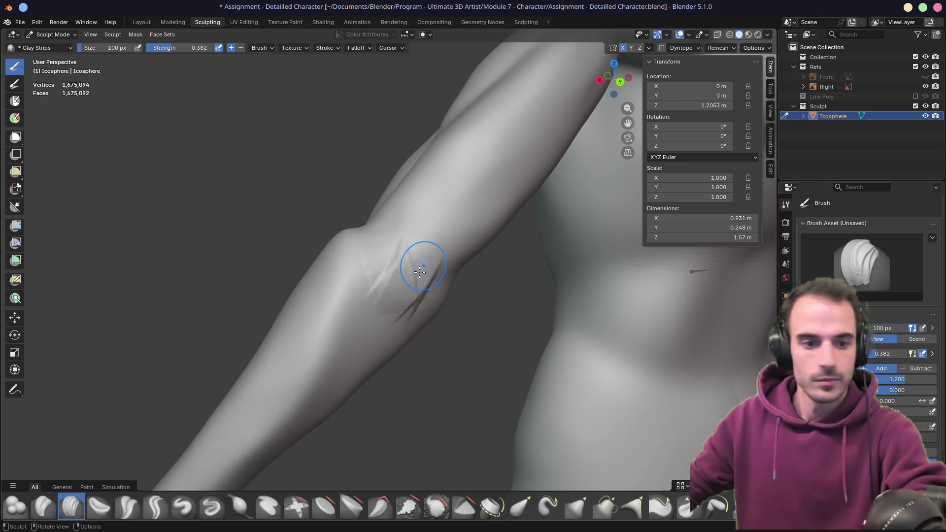
drag(421, 268, 402, 294)
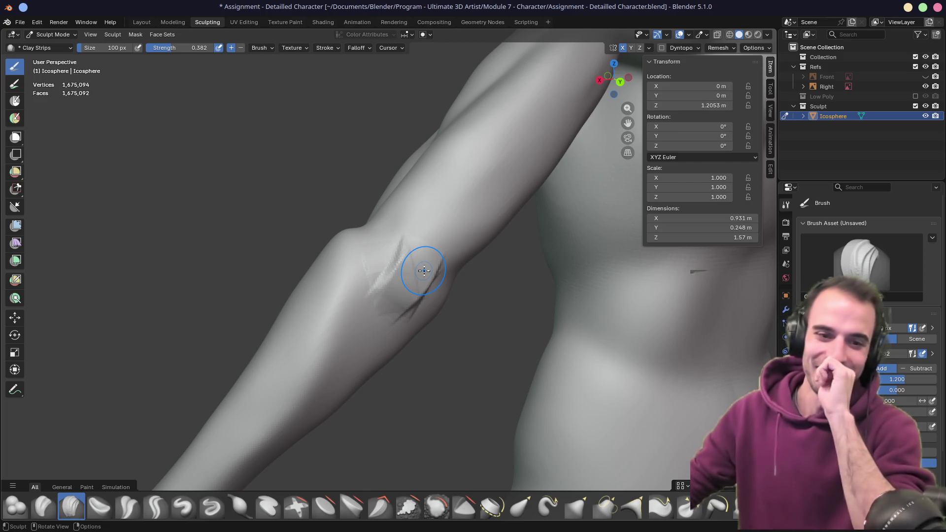
mouse_move(422, 253)
mouse_down()
mouse_move(379, 313)
mouse_move(375, 346)
mouse_up()
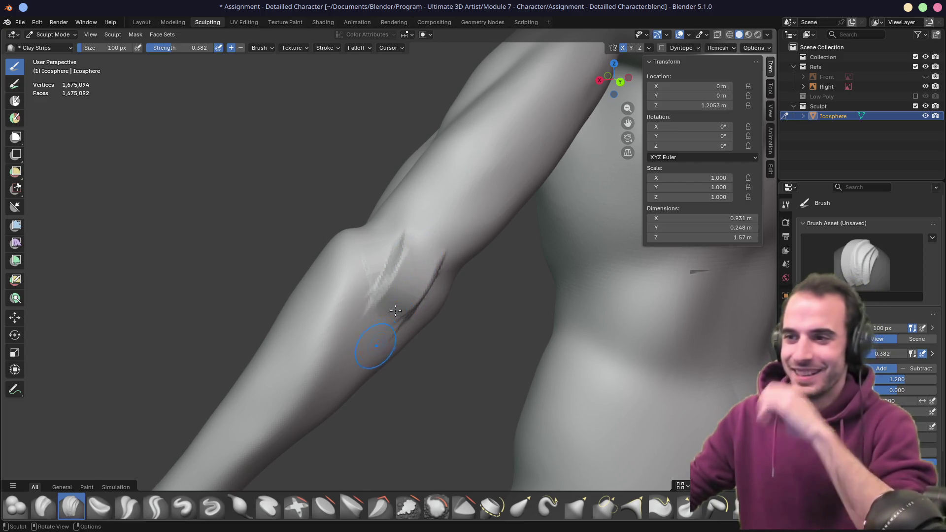
mouse_move(414, 254)
middle_down()
mouse_move(319, 262)
mouse_move(409, 247)
mouse_move(369, 285)
mouse_move(377, 312)
middle_up()
mouse_move(376, 312)
mouse_down()
mouse_move(406, 260)
mouse_move(369, 316)
mouse_move(390, 305)
mouse_up()
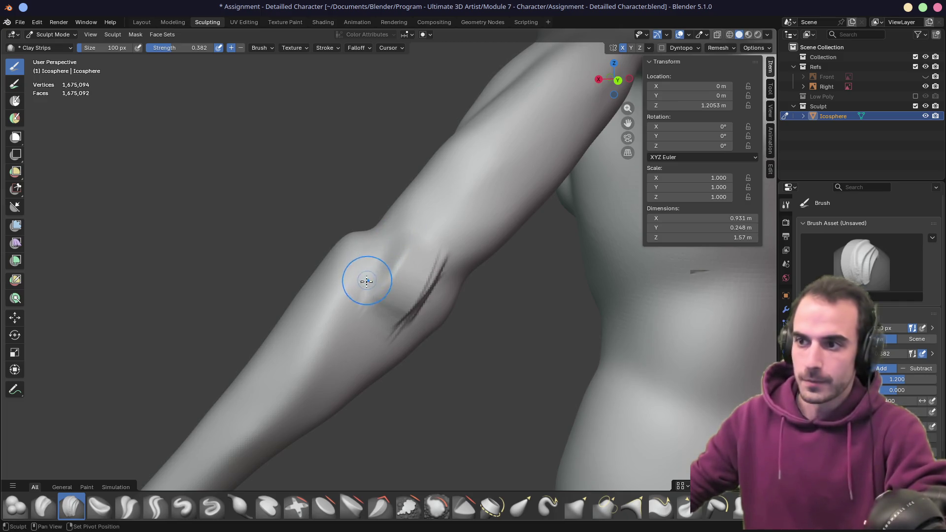
middle_drag(359, 312, 424, 299)
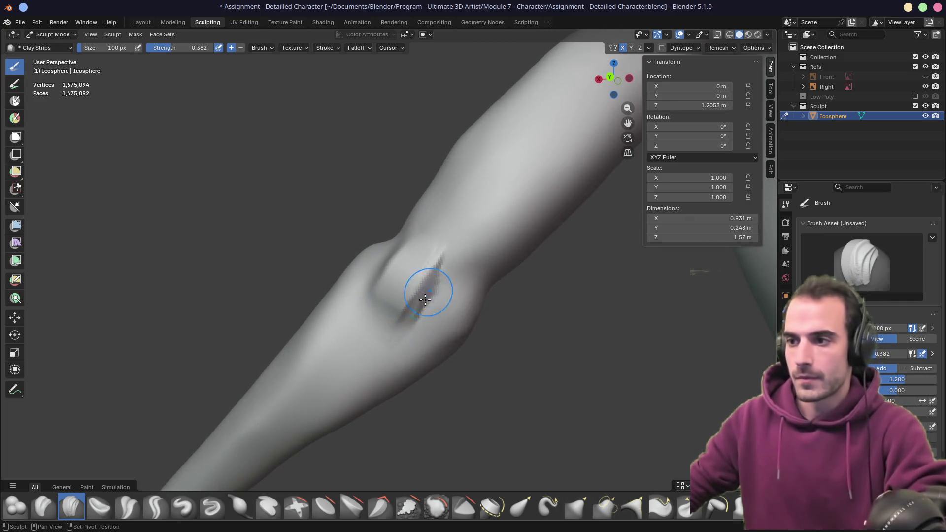
drag(424, 299, 396, 339)
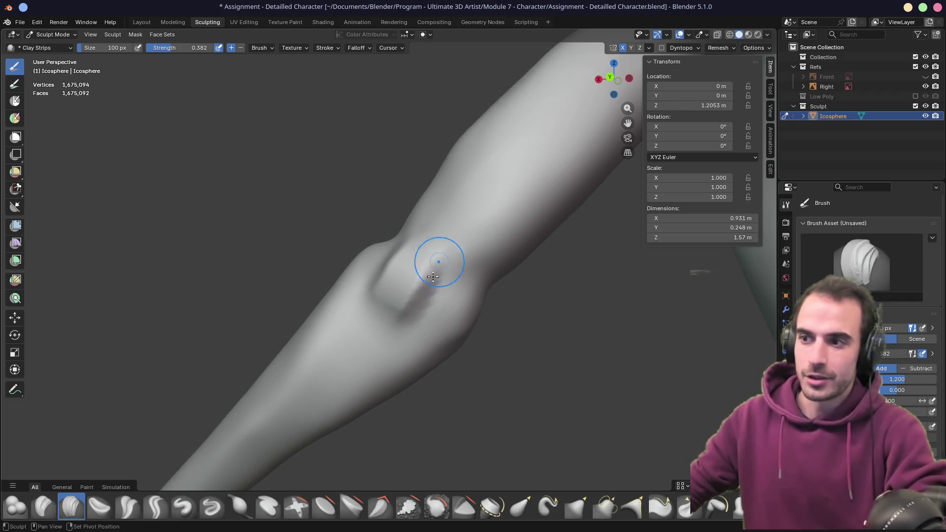
mouse_move(437, 260)
middle_down()
mouse_move(510, 318)
mouse_move(392, 264)
mouse_move(405, 257)
mouse_move(208, 372)
middle_up()
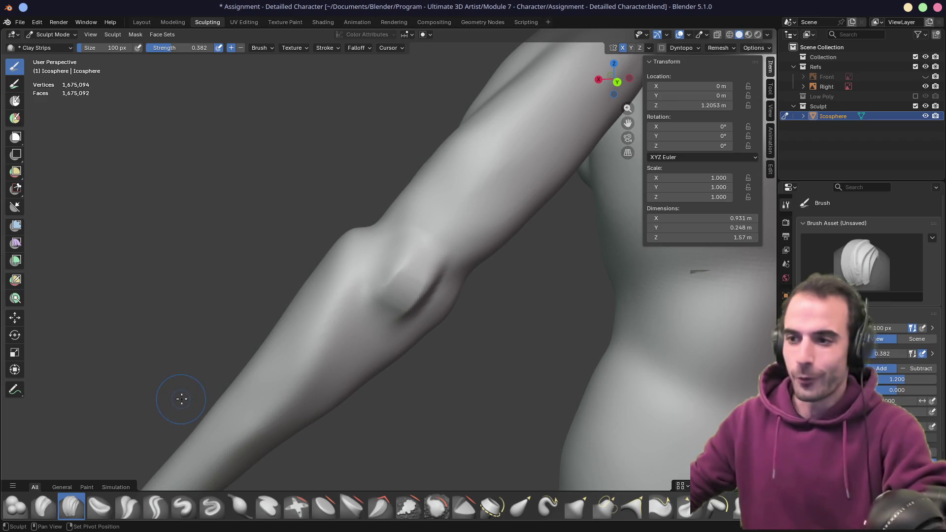
- Select the Crease Polish brush in subtract mode and examine the elbow and back from several angles
key(shift+c)
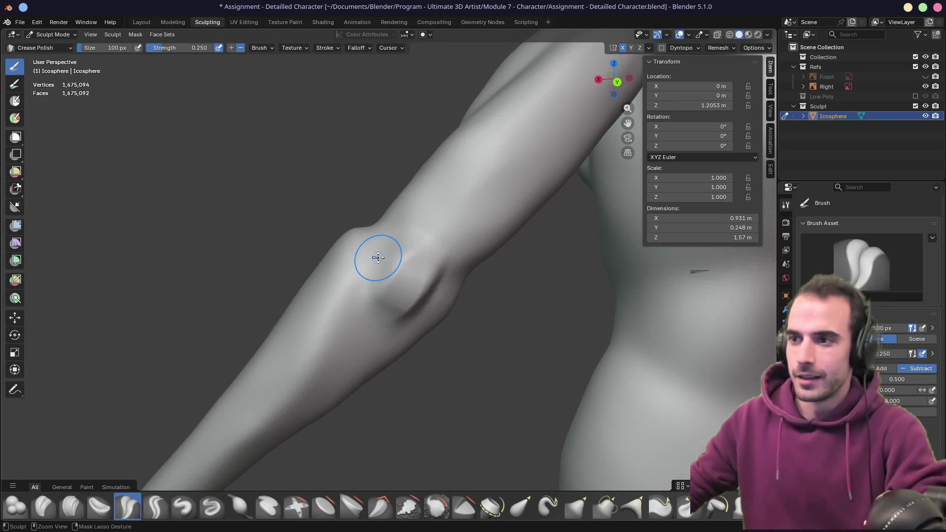
mouse_move(418, 258)
middle_down()
mouse_move(349, 260)
mouse_move(394, 260)
mouse_move(385, 260)
mouse_move(435, 277)
mouse_move(396, 311)
middle_up()
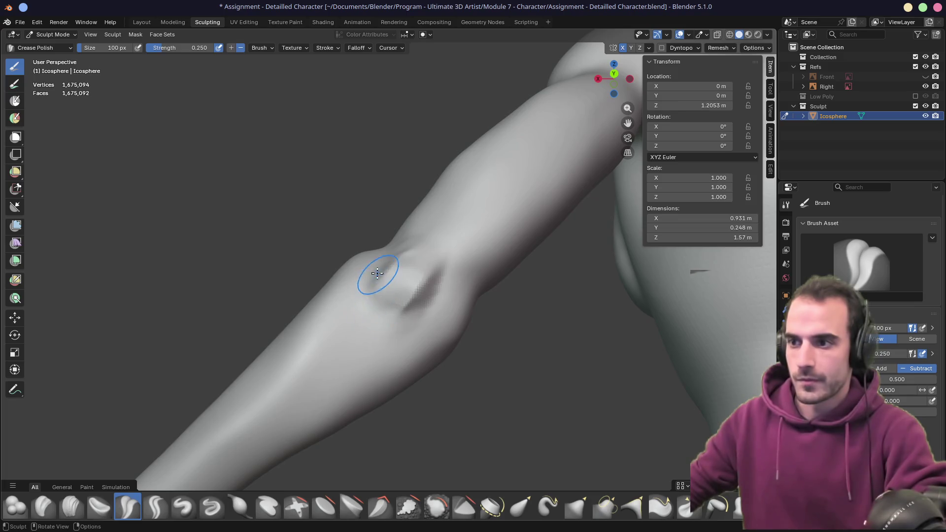
mouse_move(373, 271)
middle_down()
mouse_move(408, 342)
mouse_move(423, 331)
middle_up()
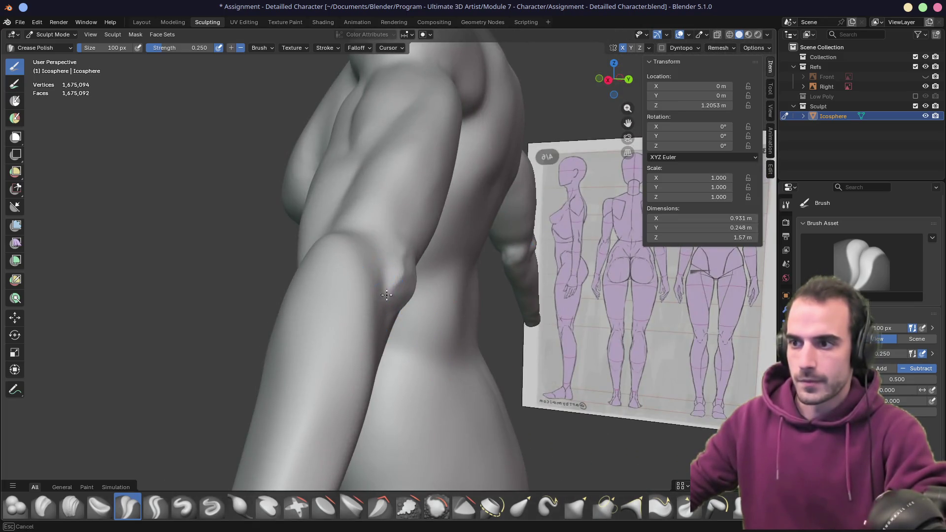
mouse_move(385, 256)
middle_down()
mouse_move(344, 296)
mouse_move(396, 259)
mouse_move(384, 266)
mouse_move(429, 269)
mouse_move(426, 282)
middle_up()
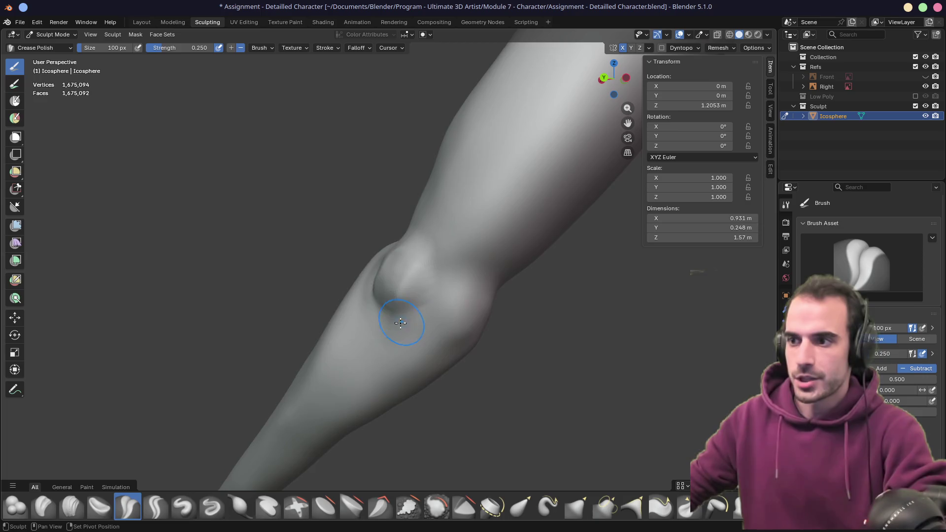
scroll(401, 316, down, 6)
mouse_move(428, 348)
middle_down()
mouse_move(415, 363)
mouse_move(408, 355)
mouse_move(450, 338)
mouse_move(392, 342)
middle_up()
scroll(376, 312, up, 4)
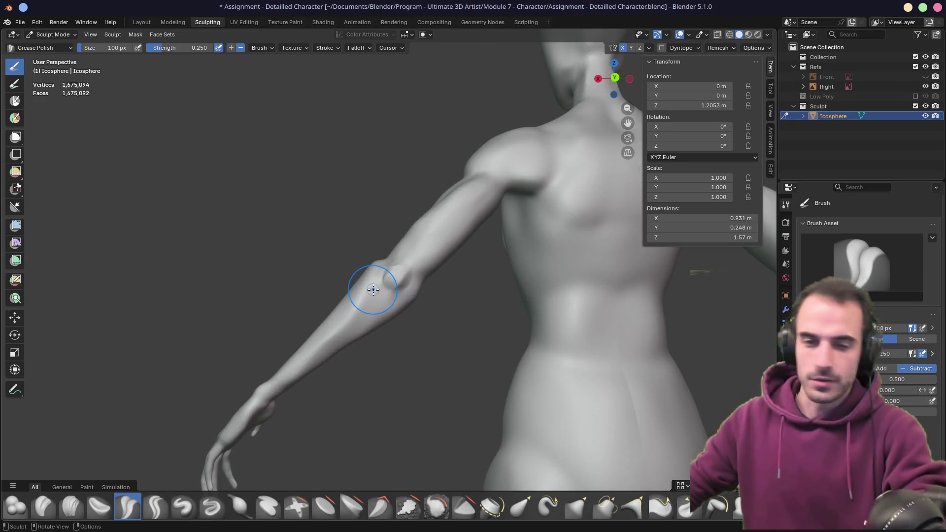
mouse_move(374, 294)
middle_down()
mouse_move(418, 340)
mouse_move(410, 309)
middle_up()
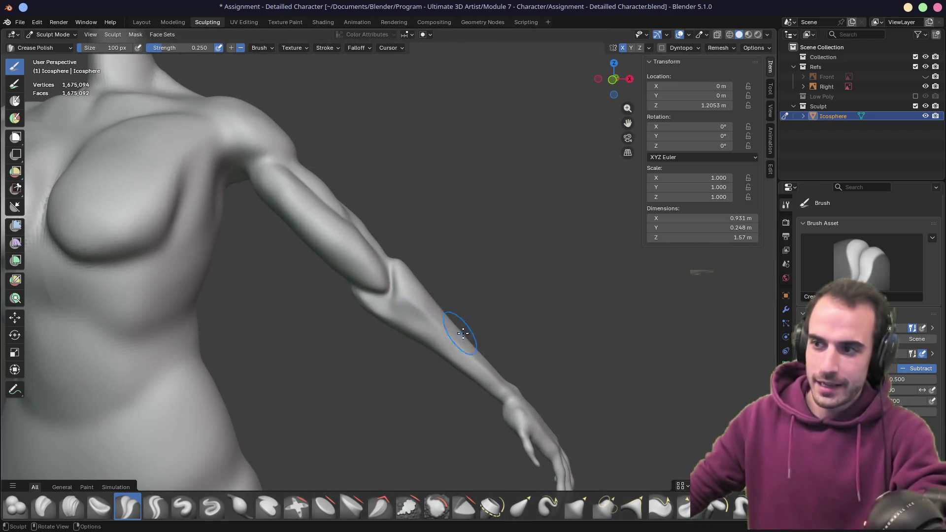
mouse_move(463, 333)
middle_down()
mouse_move(302, 312)
mouse_move(380, 316)
mouse_move(323, 327)
middle_up()
scroll(367, 312, up, 3)
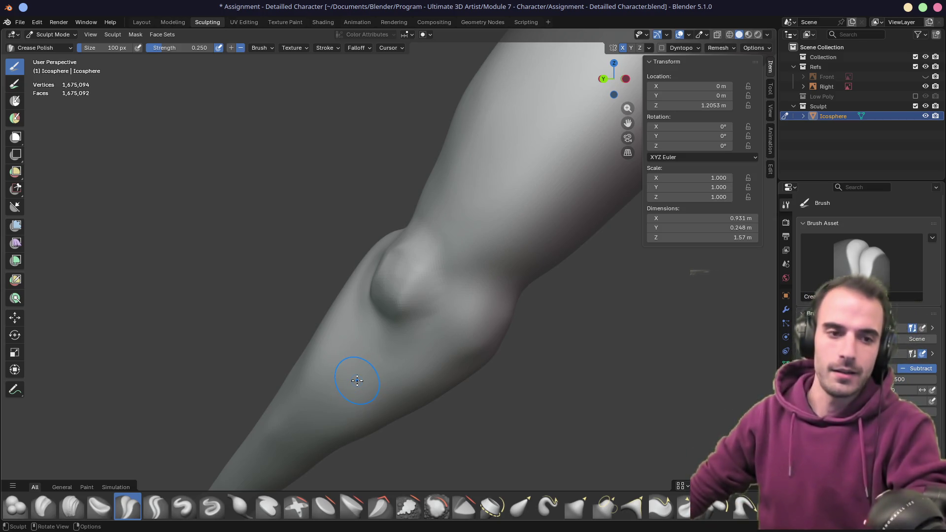
middle_drag(359, 377, 418, 361)
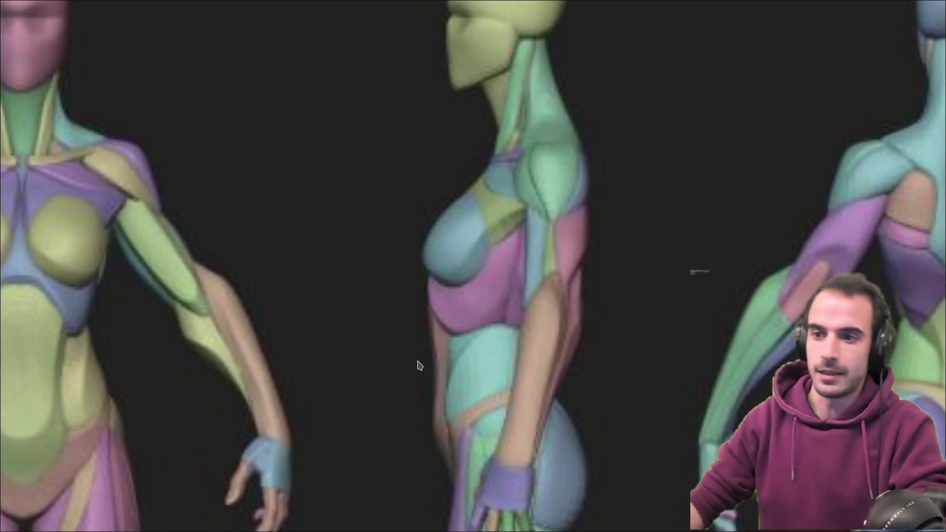
- Pan and zoom the anatomy board until the back, side and front muscle figures fill the window
drag(700, 328, 481, 310)
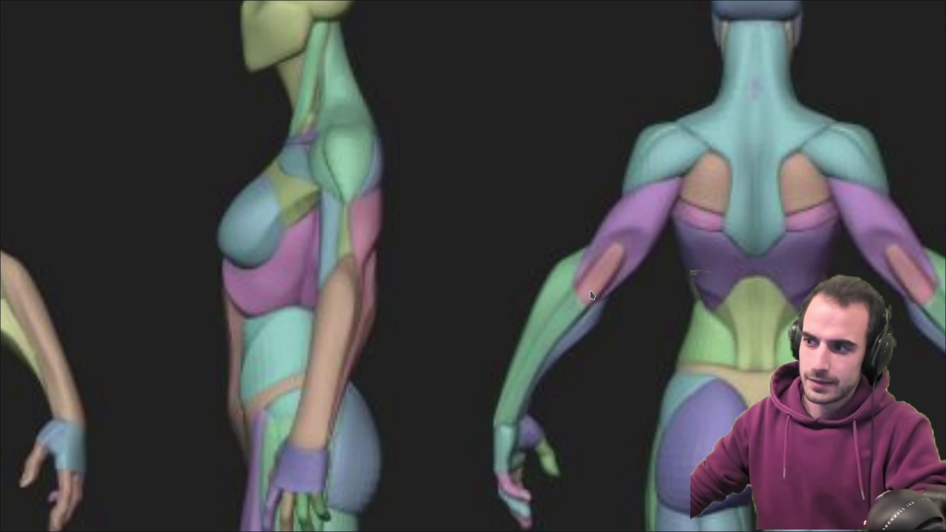
scroll(590, 291, up, 5)
scroll(586, 338, down, 10)
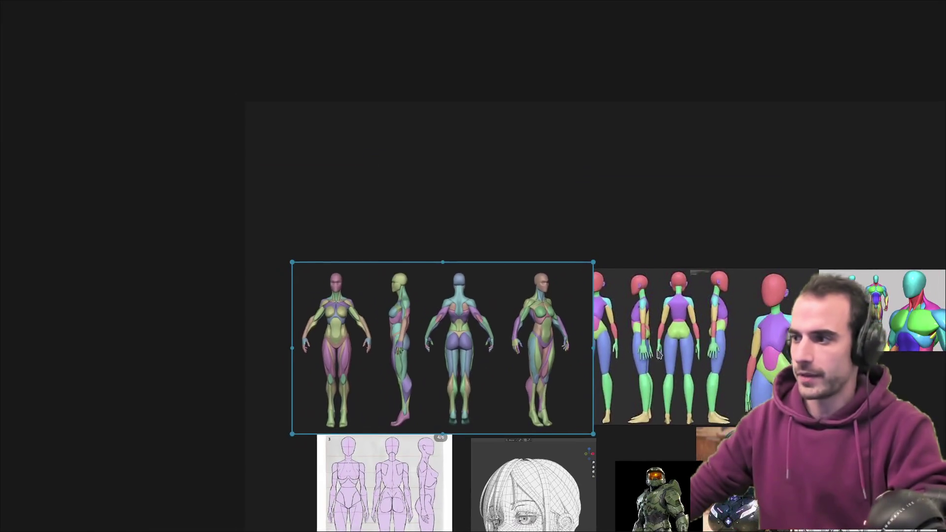
drag(658, 354, 578, 337)
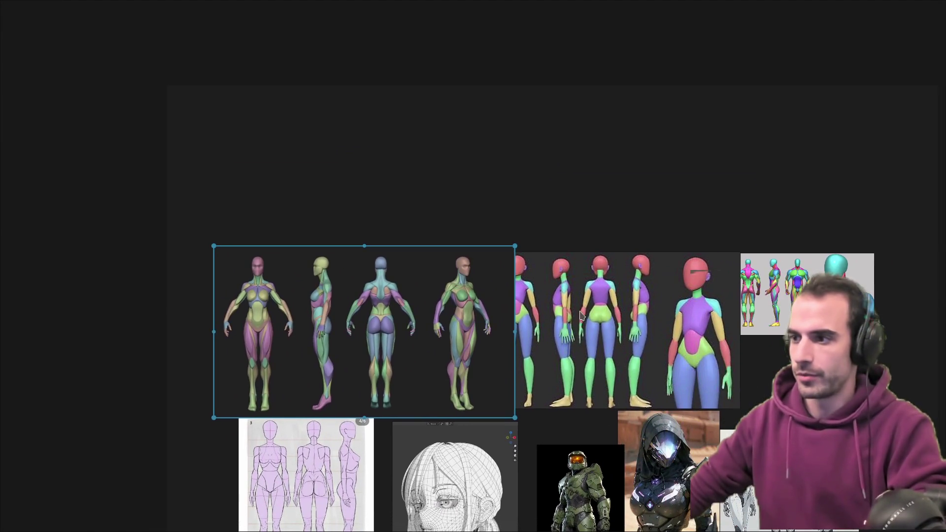
scroll(588, 319, up, 5)
scroll(590, 321, down, 5)
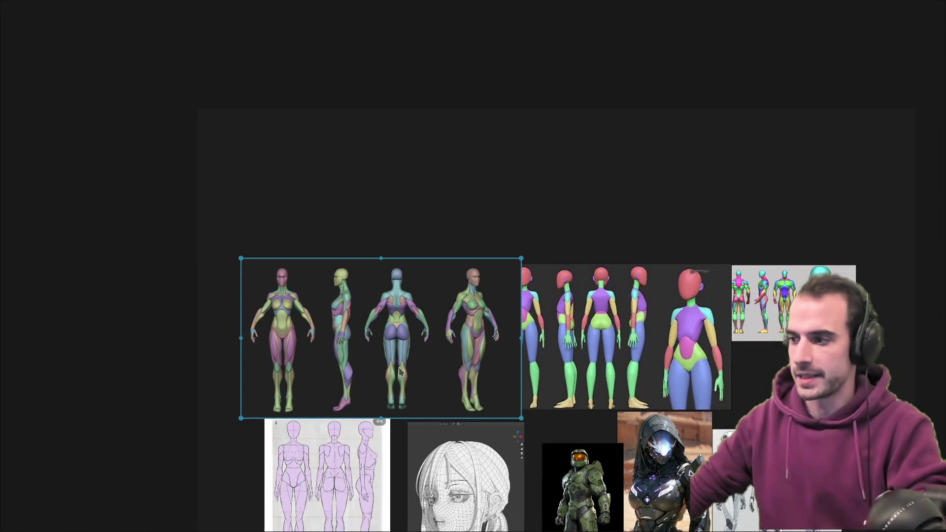
scroll(788, 306, up, 10)
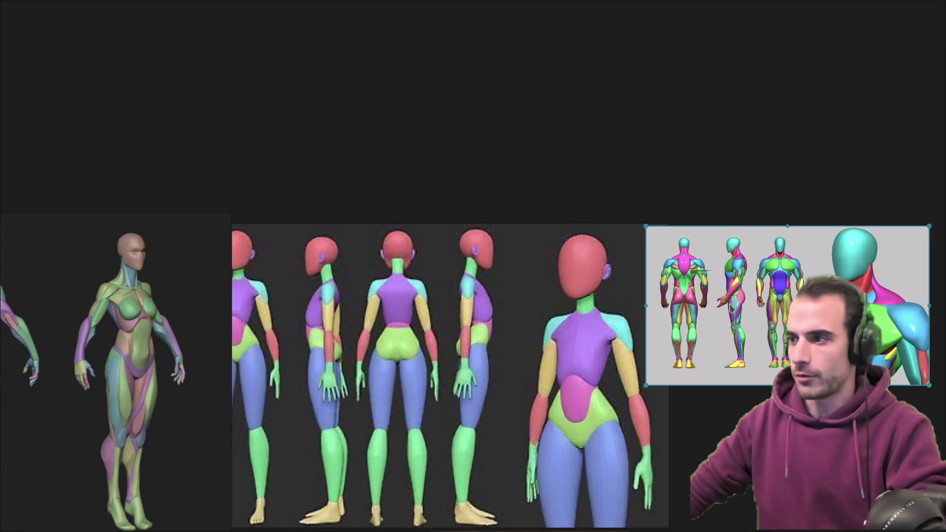
scroll(552, 314, down, 8)
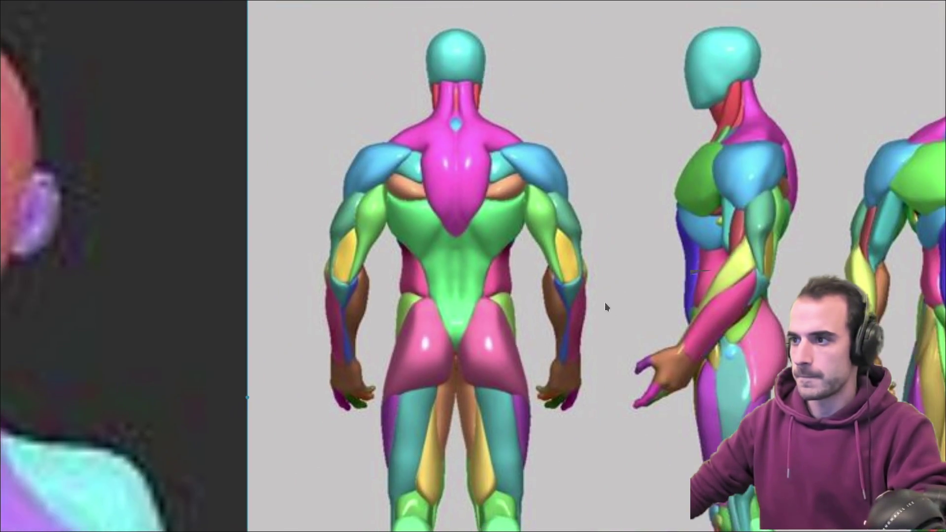
scroll(490, 303, up, 4)
scroll(593, 251, down, 3)
scroll(594, 251, up, 5)
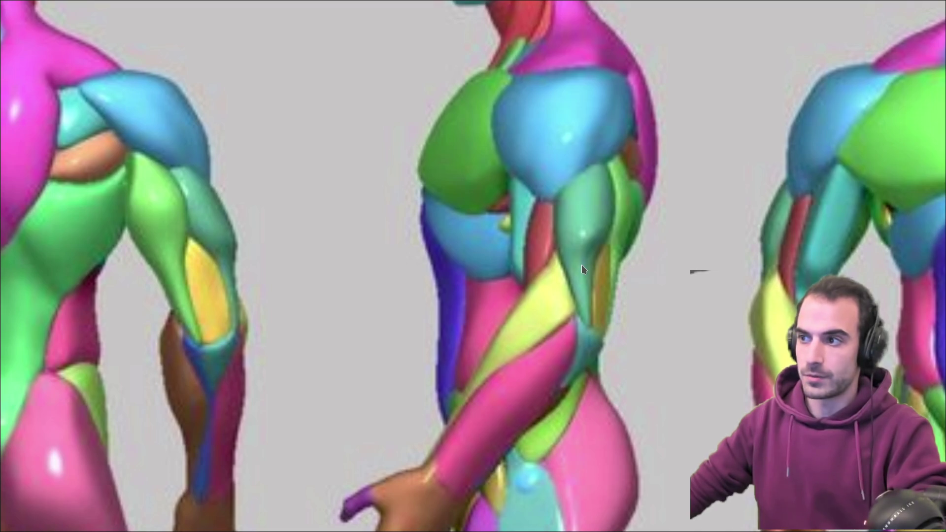
scroll(373, 284, down, 6)
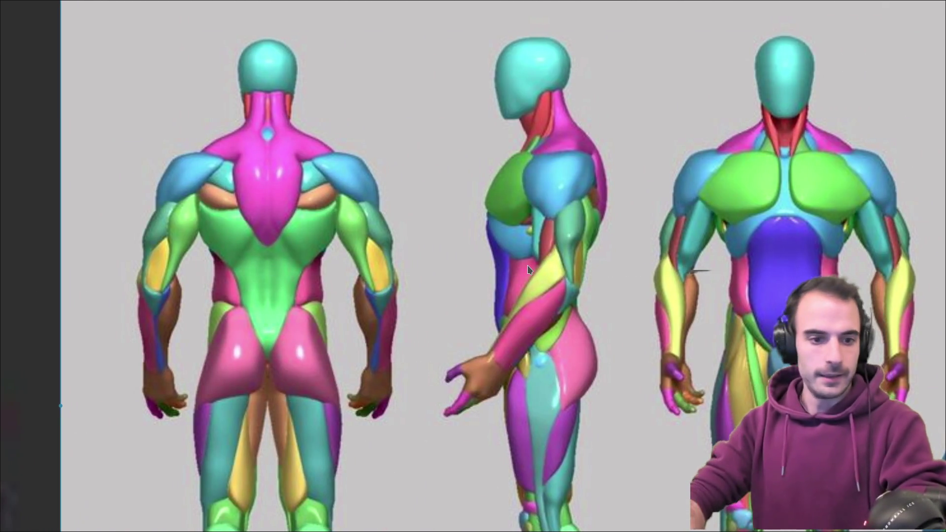
key(ctrl+alt+Right)
- Soften the forearm crease with inverted Crease Polish strokes and a larger brush
scroll(465, 280, down, 2)
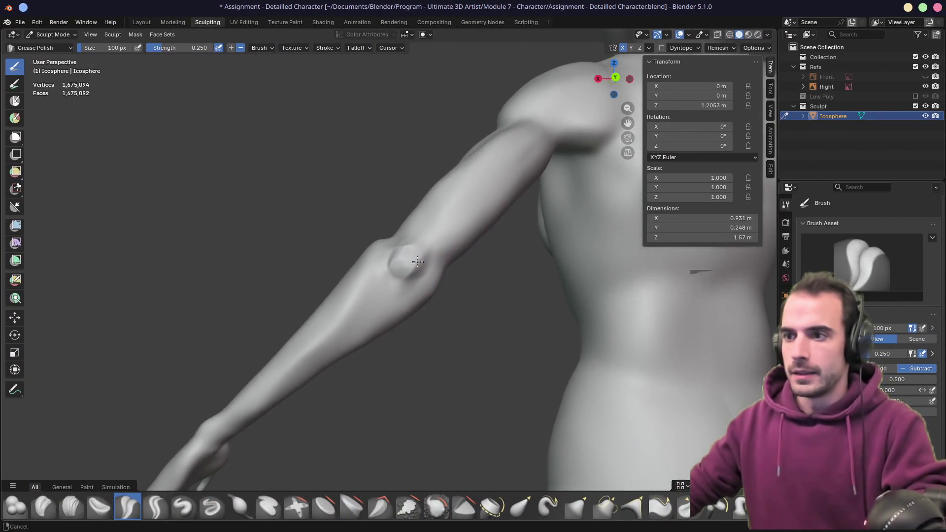
scroll(381, 293, up, 1)
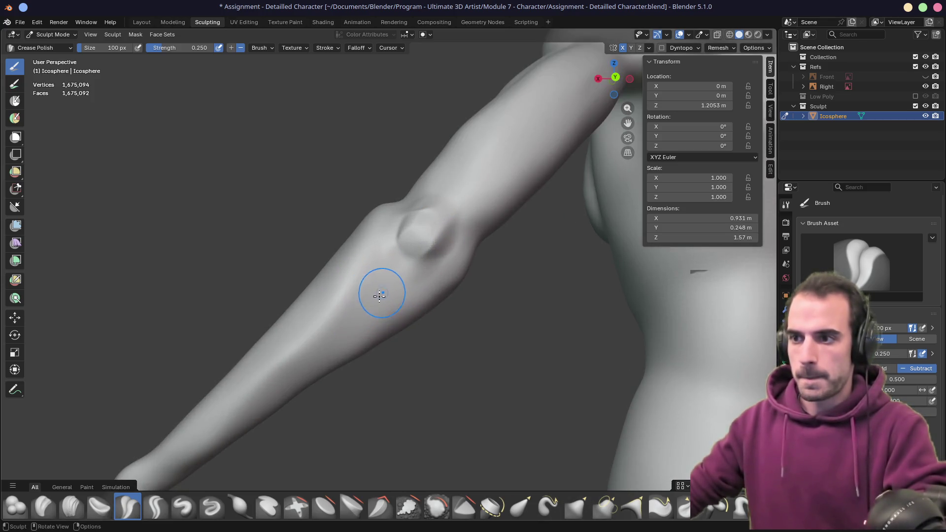
key(ctrl)
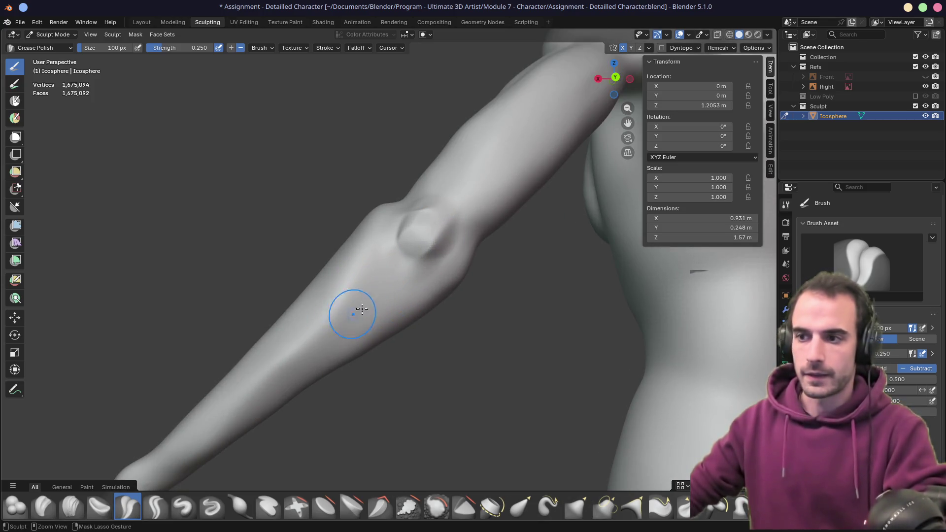
ctrl+drag(365, 303, 408, 277)
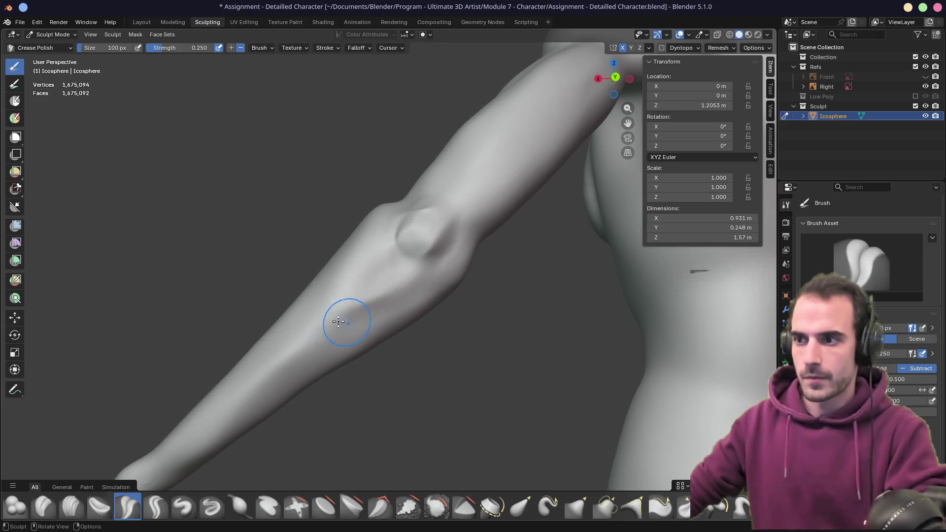
drag(375, 303, 315, 350)
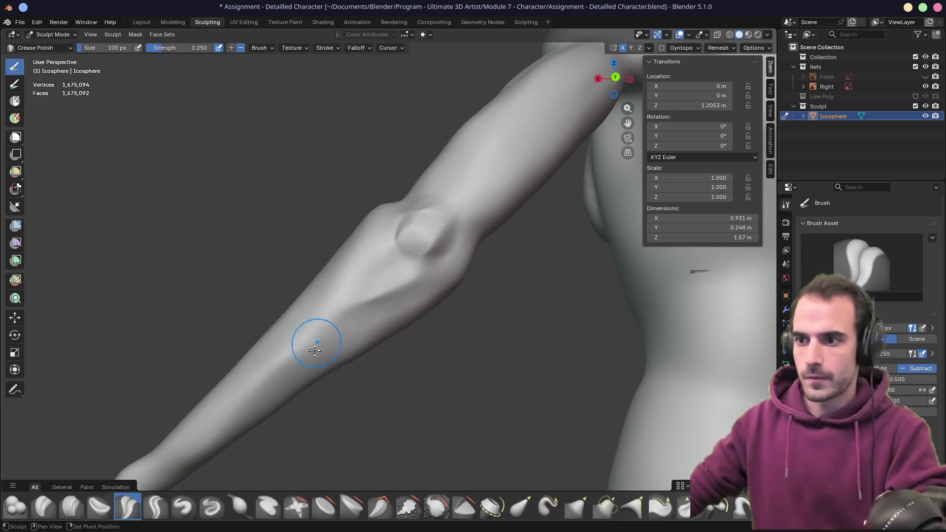
key(f)
click(401, 348)
middle_drag(401, 348, 391, 310)
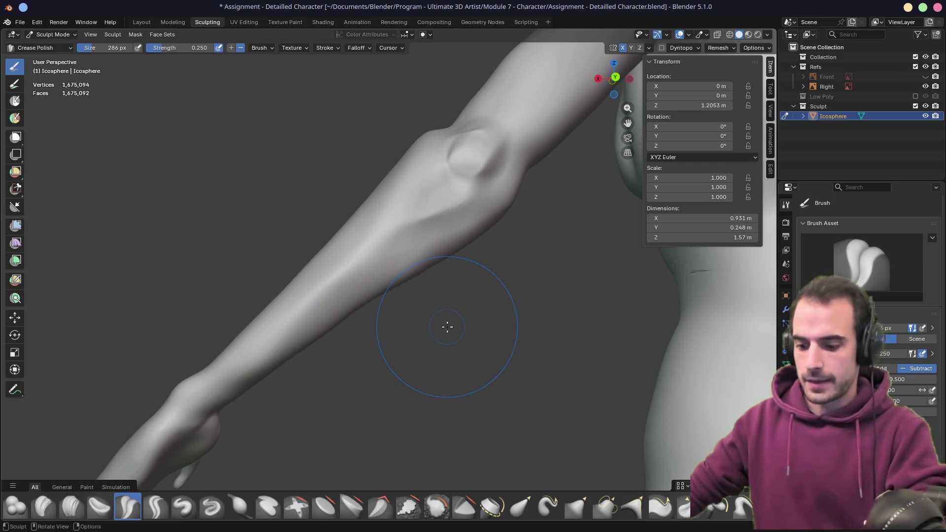
- Pull the forearm contour with a 428 px Grab brush and save the sculpt
key(g)
key(f)
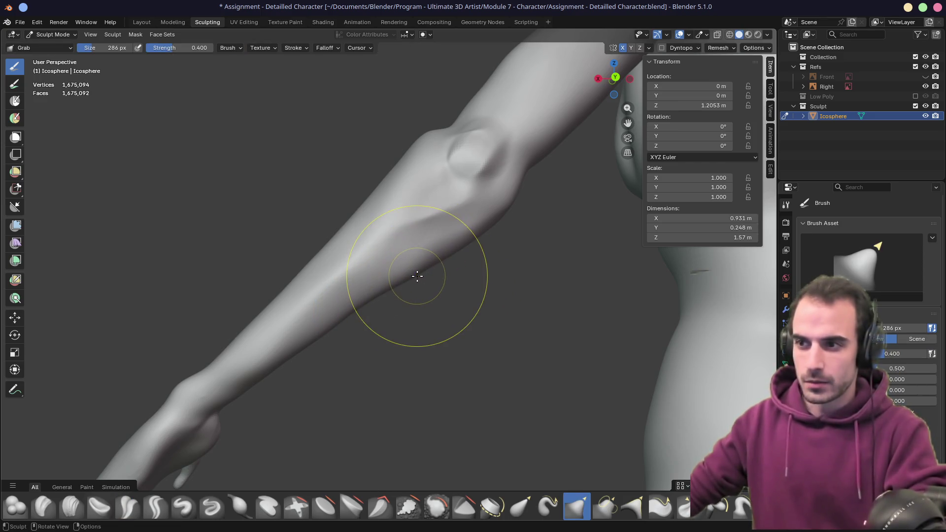
click(459, 313)
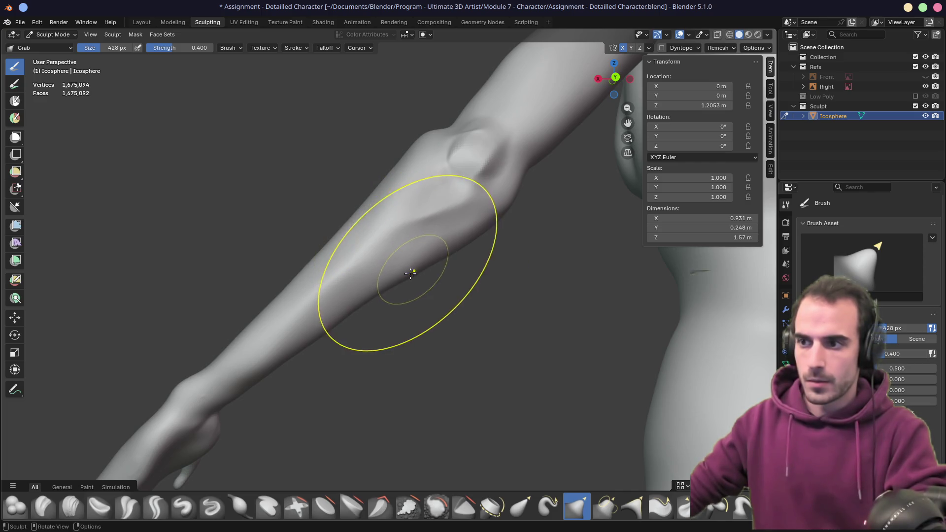
mouse_move(451, 251)
mouse_down()
mouse_move(414, 261)
mouse_move(362, 303)
mouse_up()
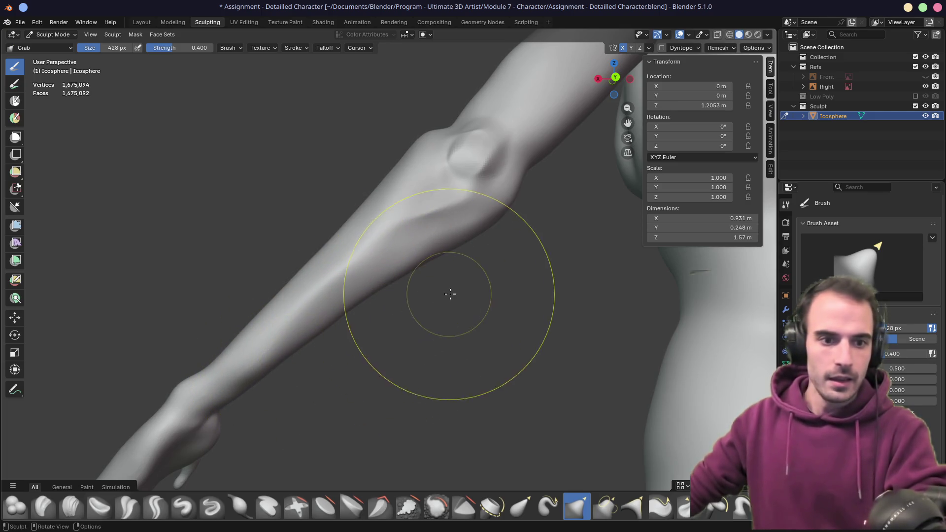
key(ctrl+s)
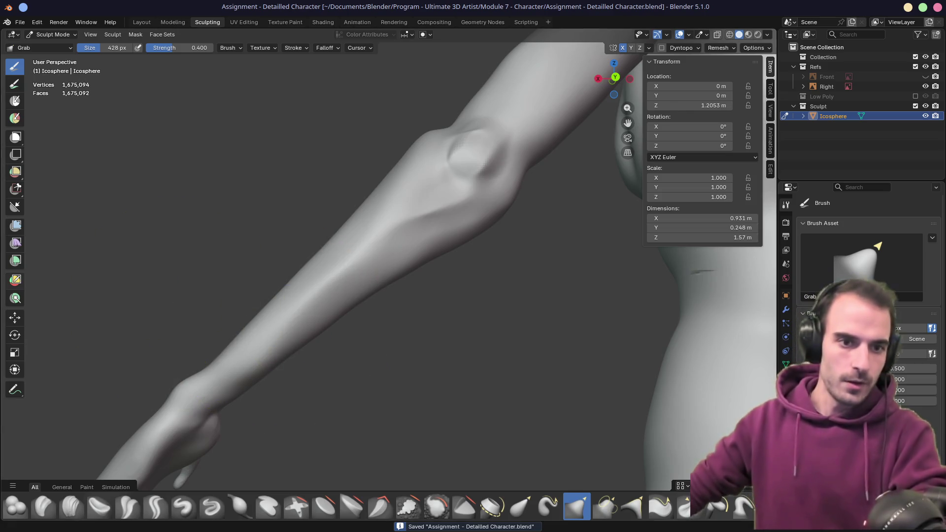
mouse_move(358, 519)
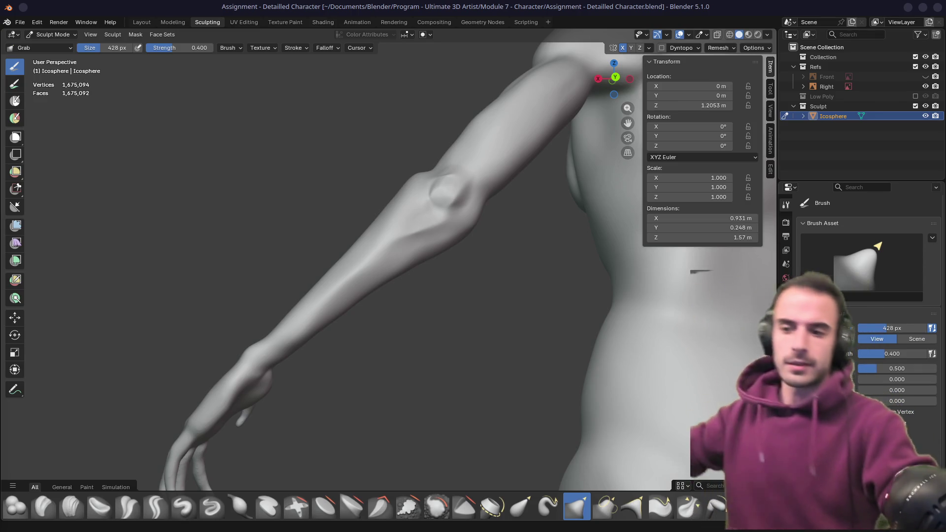
middle_drag(131, 224, 306, 279)
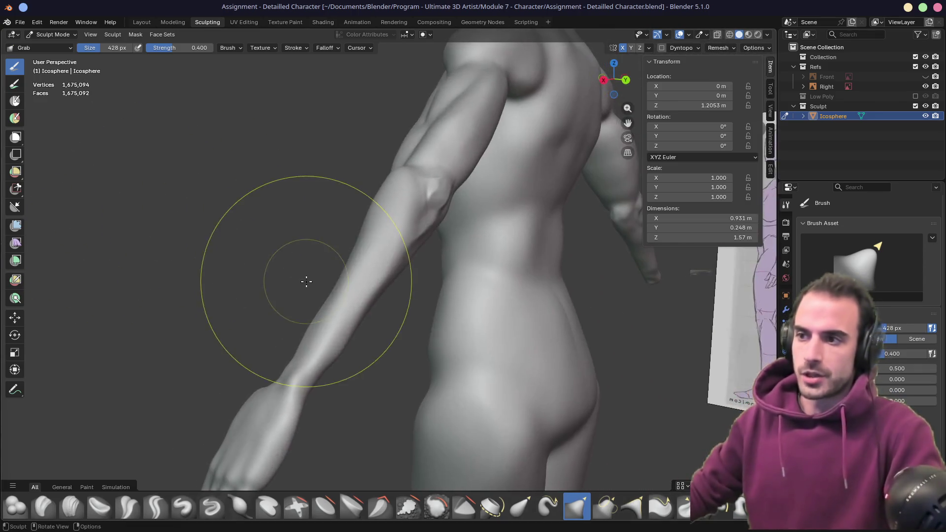
scroll(377, 200, up, 2)
mouse_move(377, 201)
middle_down()
mouse_move(399, 211)
mouse_move(418, 202)
middle_up()
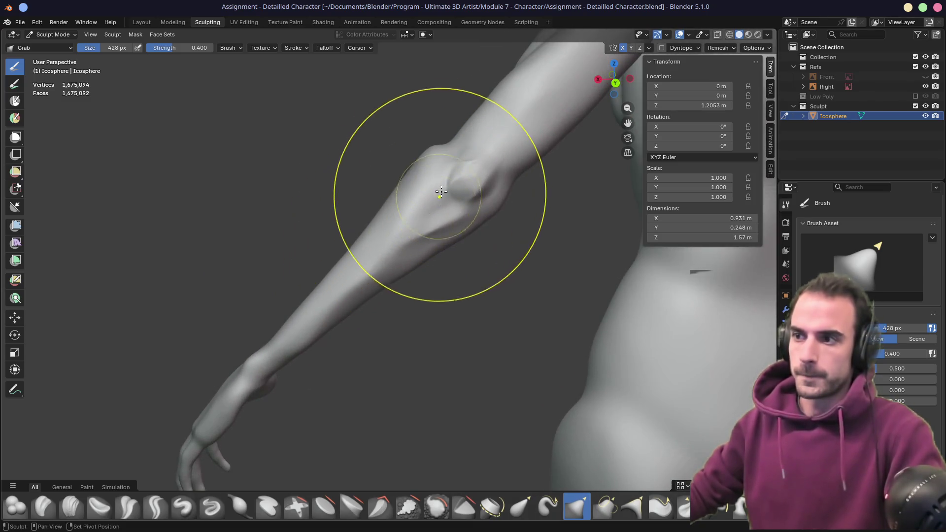
drag(438, 193, 422, 238)
mouse_move(463, 226)
middle_down()
mouse_move(398, 195)
mouse_move(374, 201)
mouse_move(456, 190)
middle_up()
scroll(401, 212, up, 4)
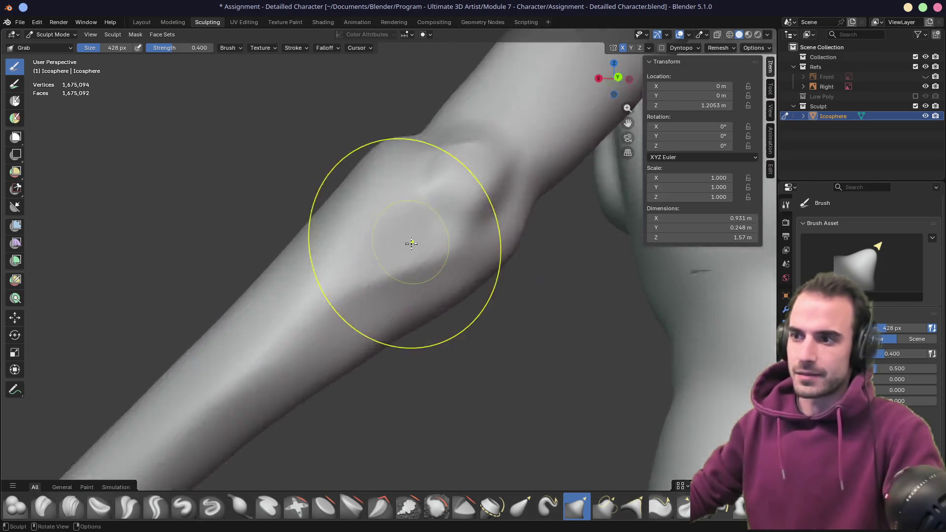
middle_drag(401, 211, 434, 251)
scroll(402, 275, down, 5)
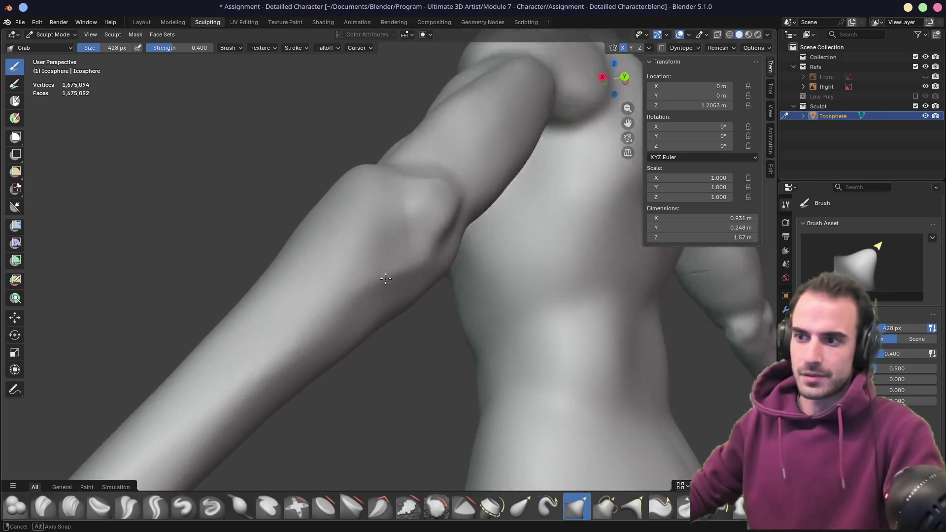
mouse_move(403, 276)
middle_down()
mouse_move(317, 296)
mouse_move(351, 291)
middle_up()
scroll(326, 287, down, 4)
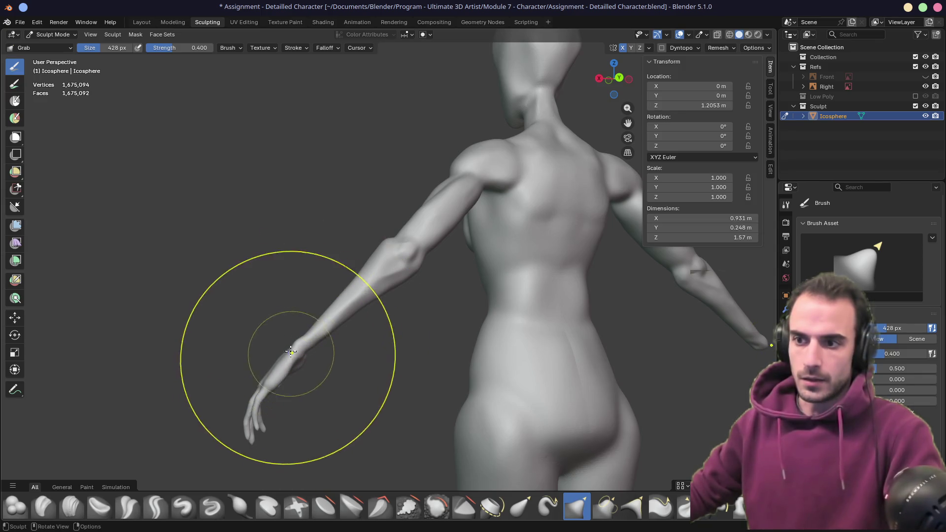
mouse_move(257, 338)
middle_down()
mouse_move(357, 323)
mouse_move(399, 351)
middle_up()
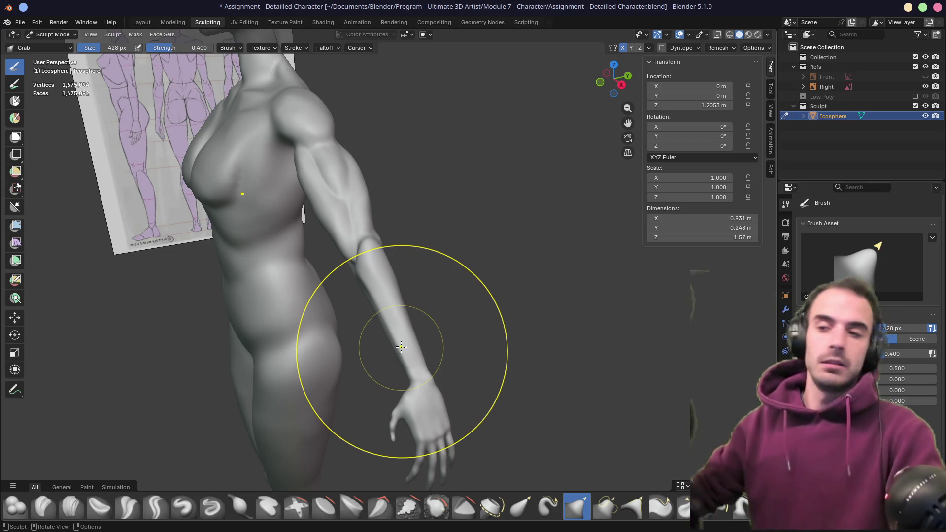
scroll(401, 284, up, 5)
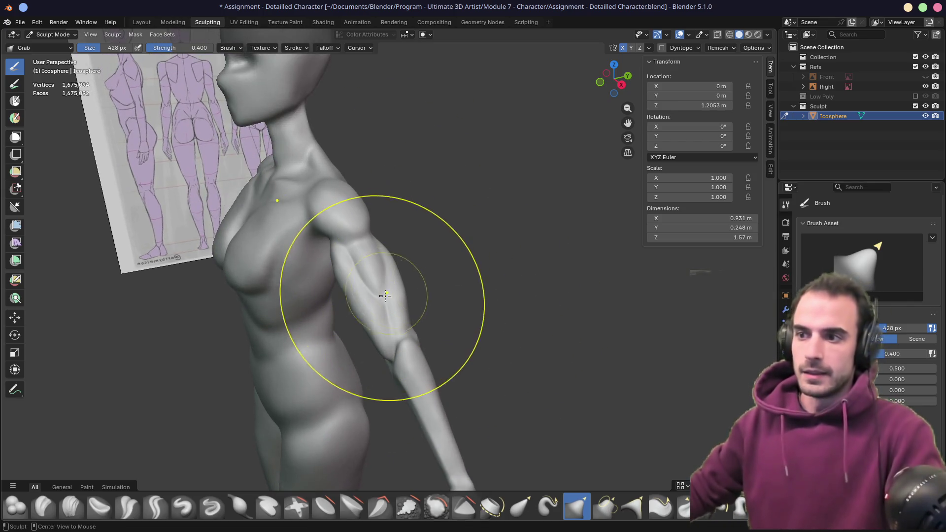
mouse_move(391, 275)
middle_down()
mouse_move(396, 241)
mouse_move(338, 232)
mouse_move(390, 210)
mouse_move(449, 274)
mouse_move(521, 215)
middle_up()
middle_drag(483, 289, 505, 244)
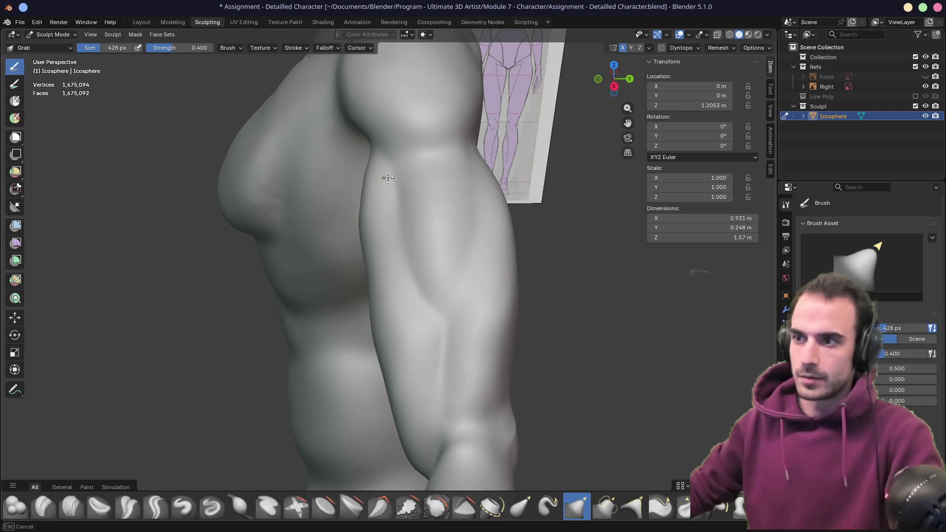
mouse_move(396, 310)
middle_down()
mouse_move(397, 281)
mouse_move(433, 303)
mouse_move(327, 289)
middle_up()
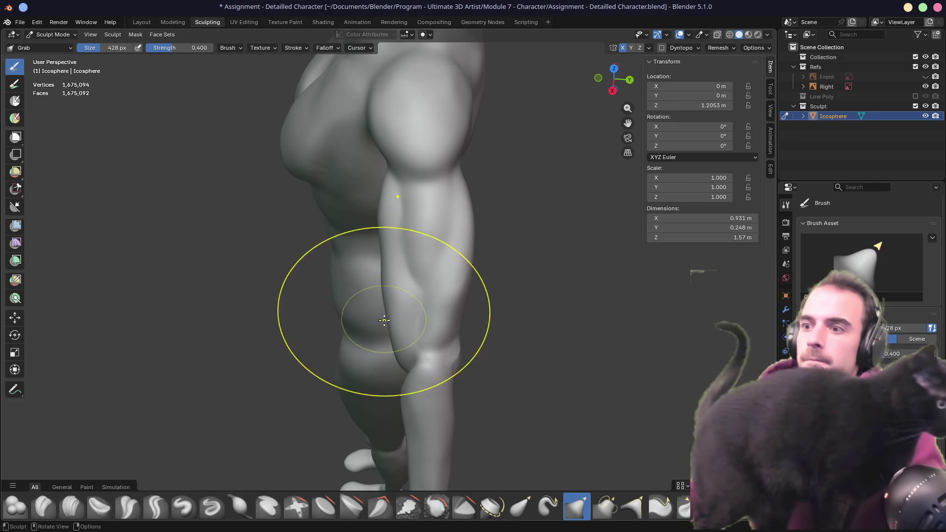
scroll(403, 315, down, 5)
- Check the arm's silhouette in Top Orthographic view (numpad 7), zooming in and orbiting around it
key(KP_7)
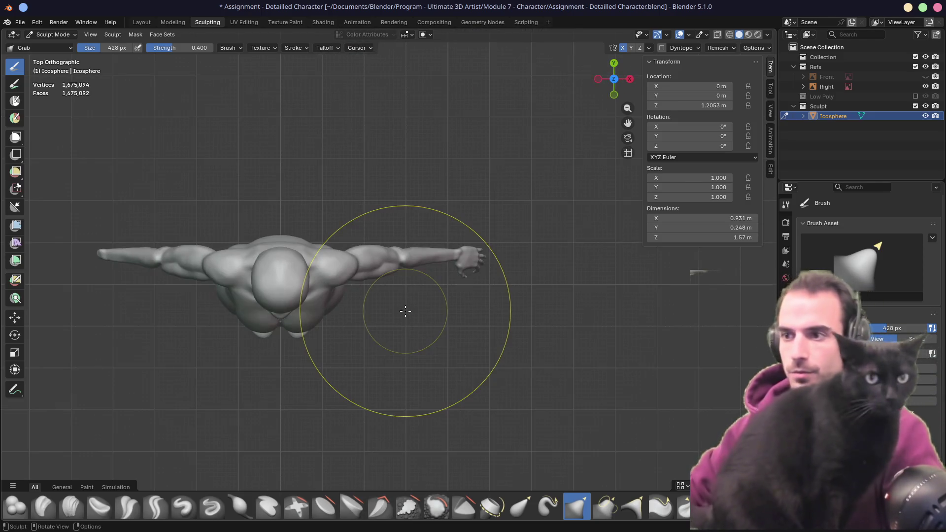
scroll(406, 295, up, 5)
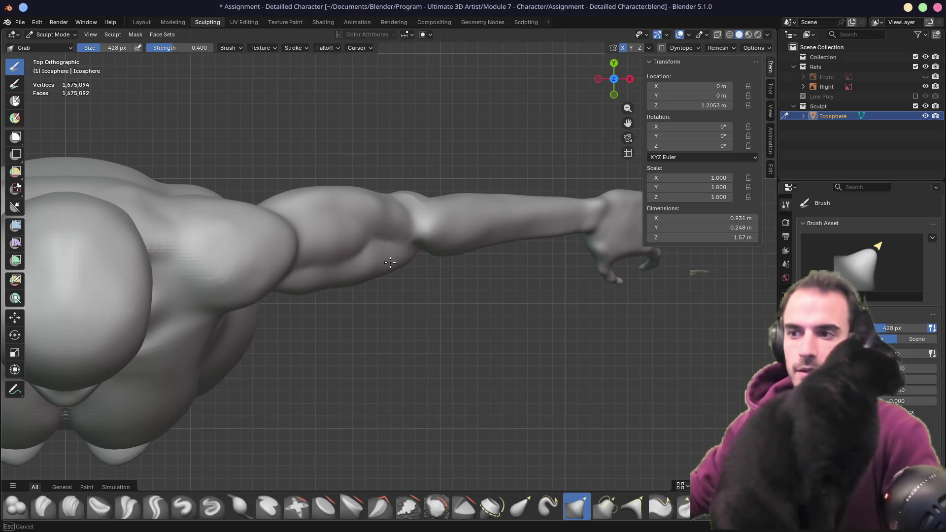
mouse_move(364, 241)
middle_down()
mouse_move(347, 232)
mouse_move(359, 191)
mouse_move(272, 162)
mouse_move(380, 226)
middle_up()
key(KP_7)
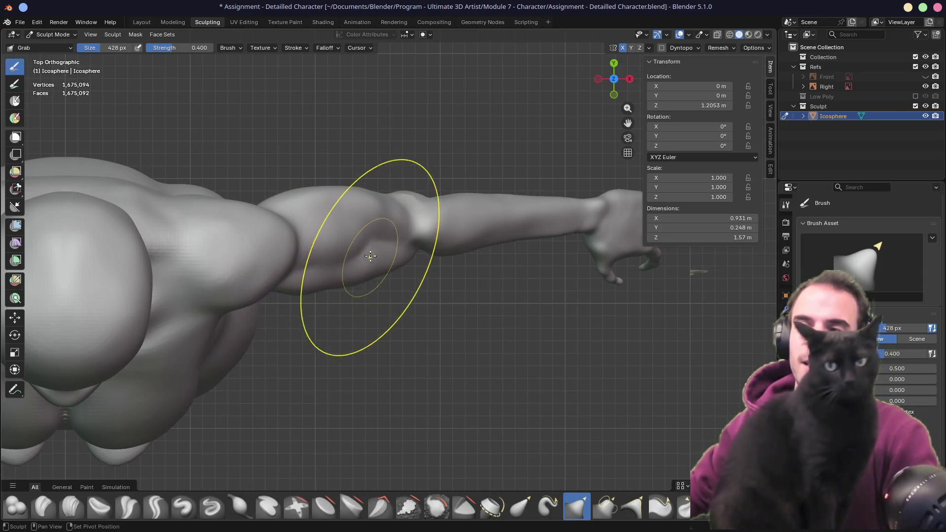
mouse_move(353, 296)
middle_down()
mouse_move(359, 215)
mouse_move(356, 308)
mouse_move(333, 327)
mouse_move(309, 297)
middle_up()
- Drag Grab brush strokes across the elbow and forearm to reshape their contour
mouse_move(346, 335)
middle_down()
mouse_move(295, 311)
mouse_move(367, 297)
mouse_move(345, 275)
middle_up()
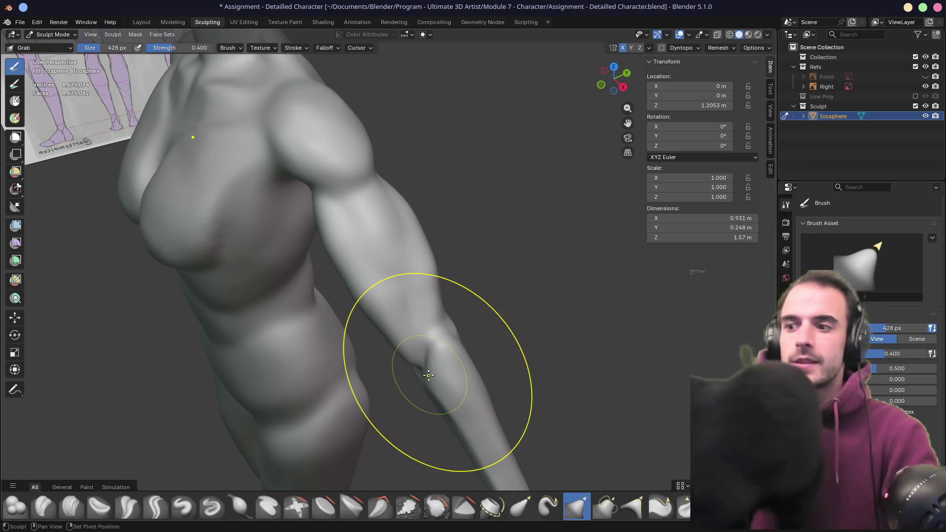
middle_drag(429, 370, 433, 375)
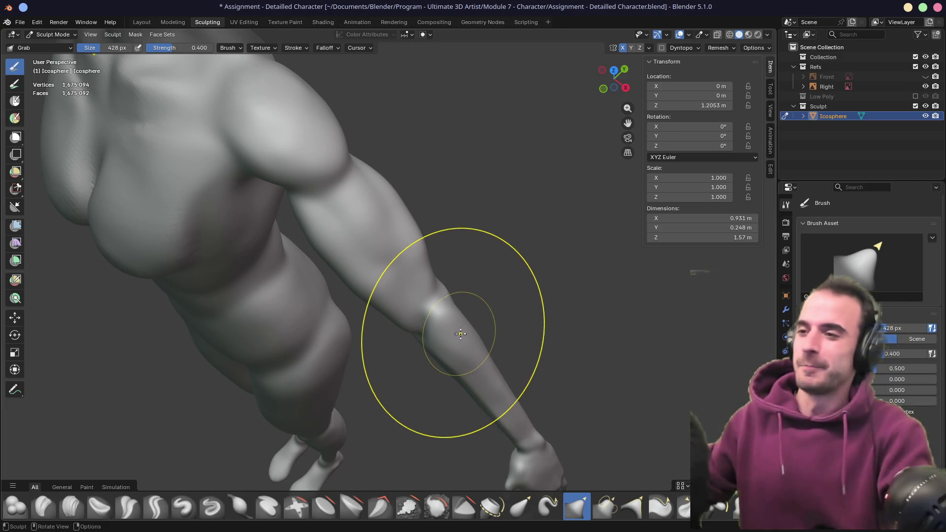
mouse_move(460, 334)
mouse_down()
mouse_move(422, 322)
mouse_move(438, 283)
mouse_up()
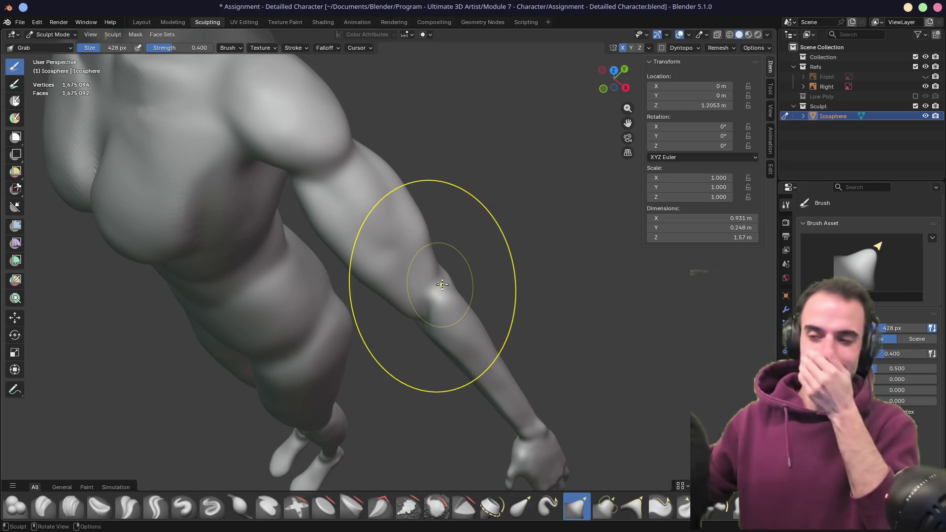
mouse_move(437, 280)
mouse_down()
mouse_move(363, 270)
mouse_move(387, 274)
mouse_up()
mouse_move(386, 274)
middle_down()
mouse_move(417, 287)
mouse_move(386, 264)
mouse_move(433, 249)
mouse_move(501, 251)
mouse_move(468, 243)
mouse_move(382, 254)
mouse_move(424, 256)
mouse_move(418, 246)
mouse_move(407, 289)
middle_up()
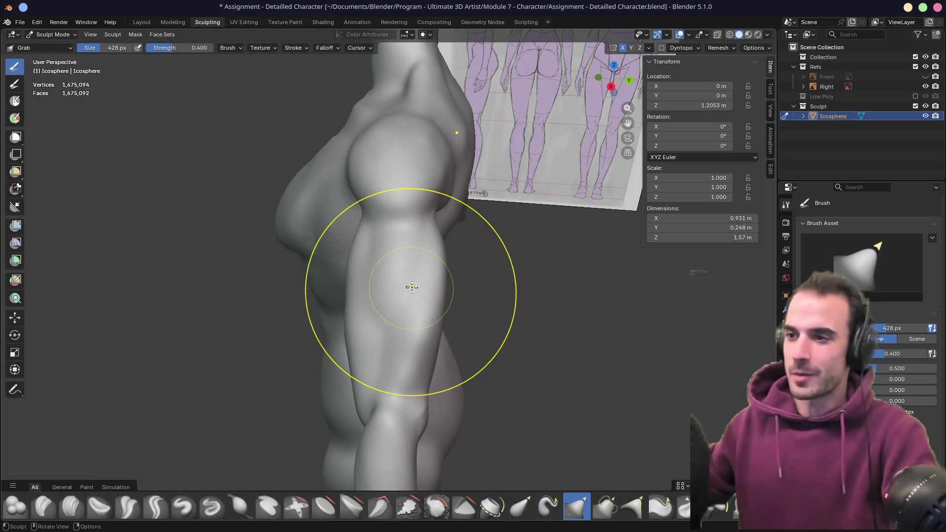
mouse_move(408, 251)
middle_down()
mouse_move(352, 262)
mouse_move(312, 247)
mouse_move(433, 255)
mouse_move(413, 300)
mouse_move(350, 281)
mouse_move(537, 233)
middle_up()
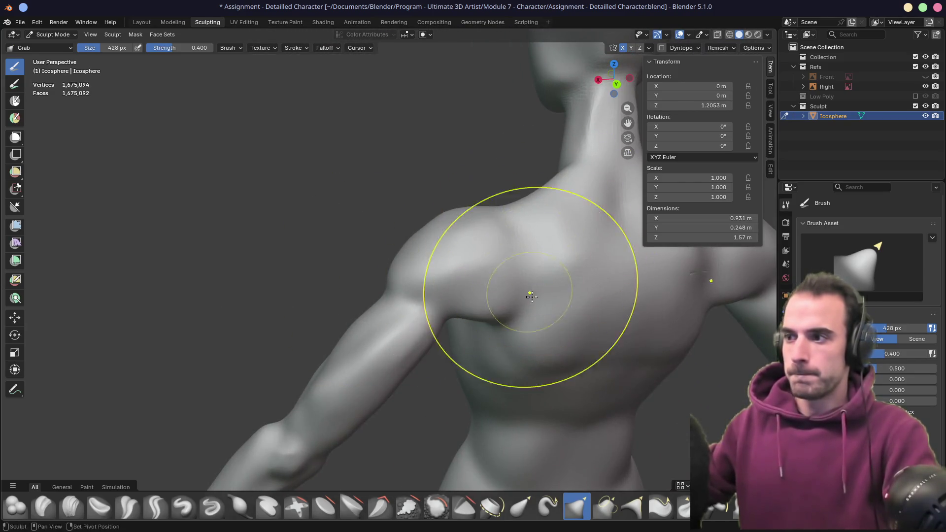
mouse_move(531, 296)
middle_down()
mouse_move(353, 242)
mouse_move(275, 200)
middle_up()
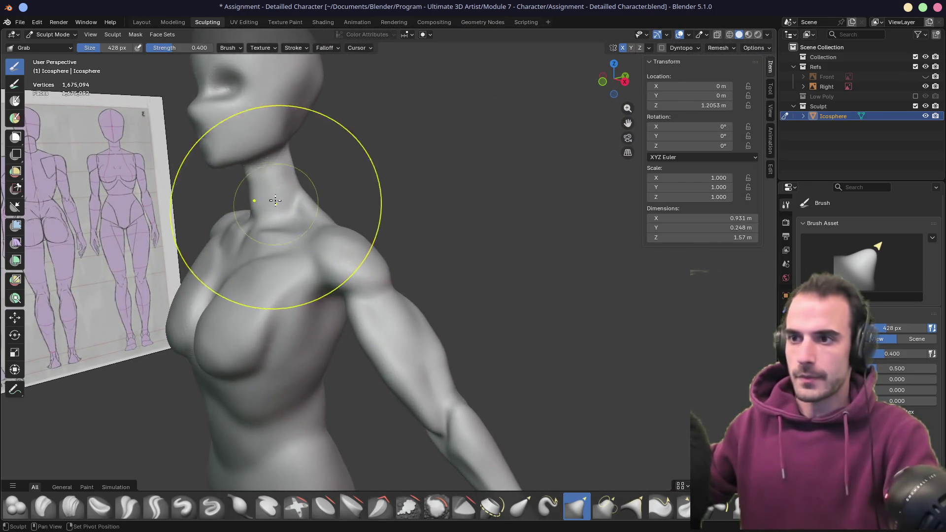
mouse_move(315, 275)
middle_down()
mouse_move(393, 247)
mouse_move(332, 242)
mouse_move(416, 270)
mouse_move(466, 271)
mouse_move(363, 266)
mouse_move(429, 260)
mouse_move(502, 215)
mouse_move(457, 243)
mouse_move(361, 247)
mouse_move(444, 213)
mouse_move(363, 238)
mouse_move(434, 232)
mouse_move(515, 251)
mouse_move(447, 253)
middle_up()
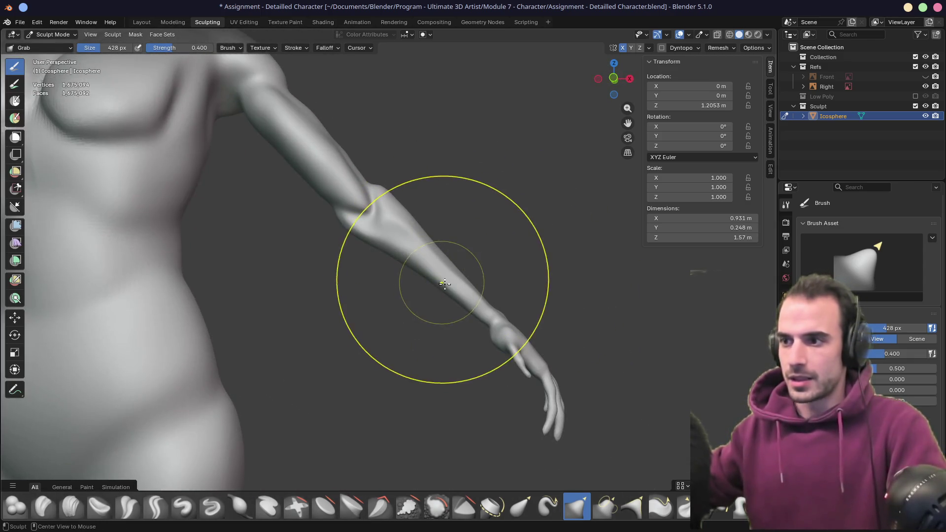
- Set the Grab brush to 562 px and pull the forearm's outline into shape
scroll(443, 275, up, 6)
key(f)
click(376, 278)
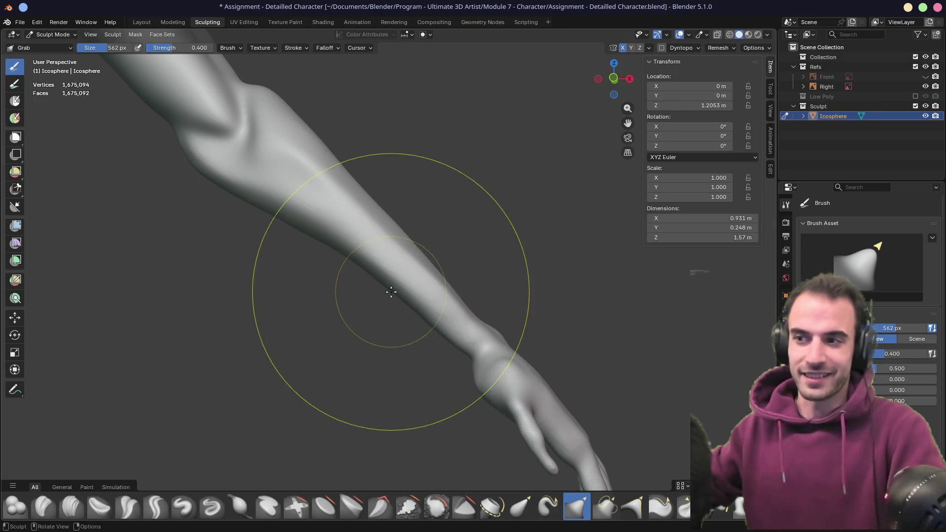
drag(439, 317, 448, 331)
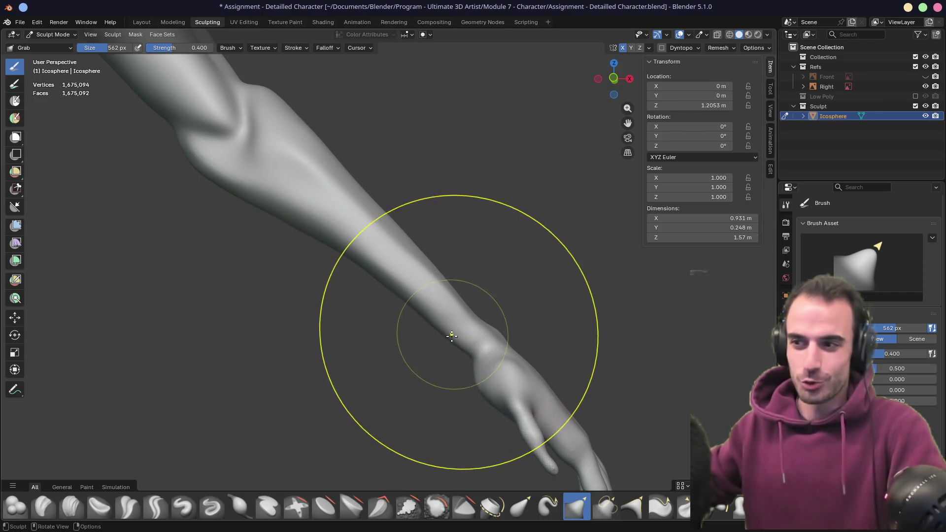
- Zoom out and orbit around the body to frame the hips from behind
scroll(433, 309, down, 5)
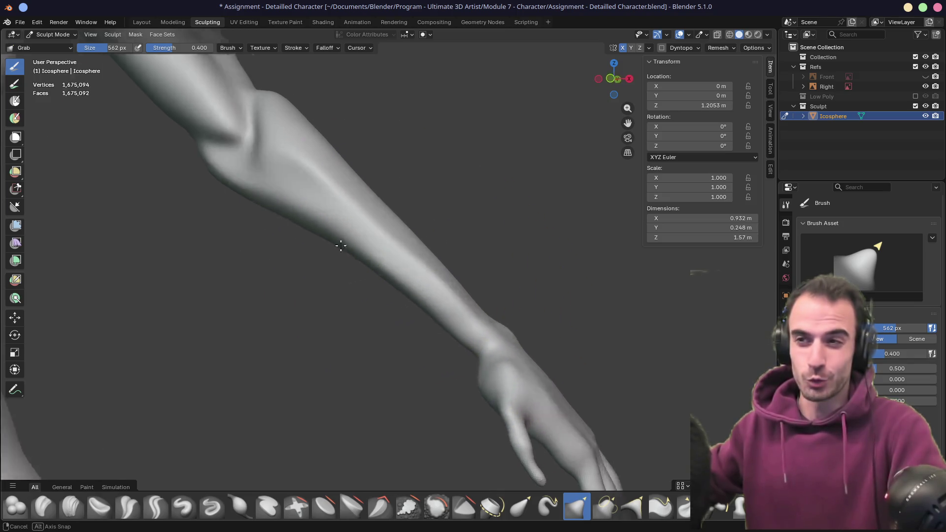
middle_drag(340, 249, 306, 264)
scroll(306, 264, down, 3)
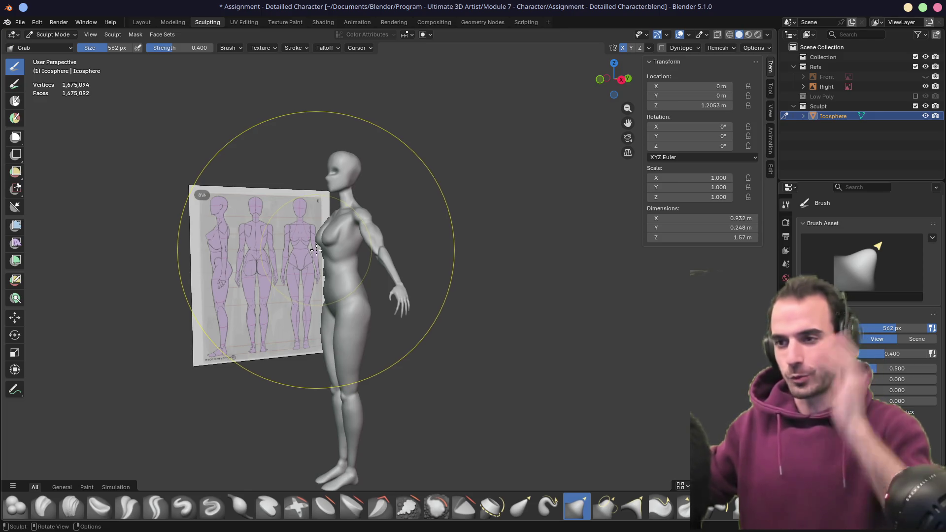
mouse_move(315, 250)
middle_down()
mouse_move(396, 293)
mouse_move(468, 298)
middle_up()
scroll(396, 292, up, 4)
scroll(396, 293, down, 4)
scroll(469, 297, down, 2)
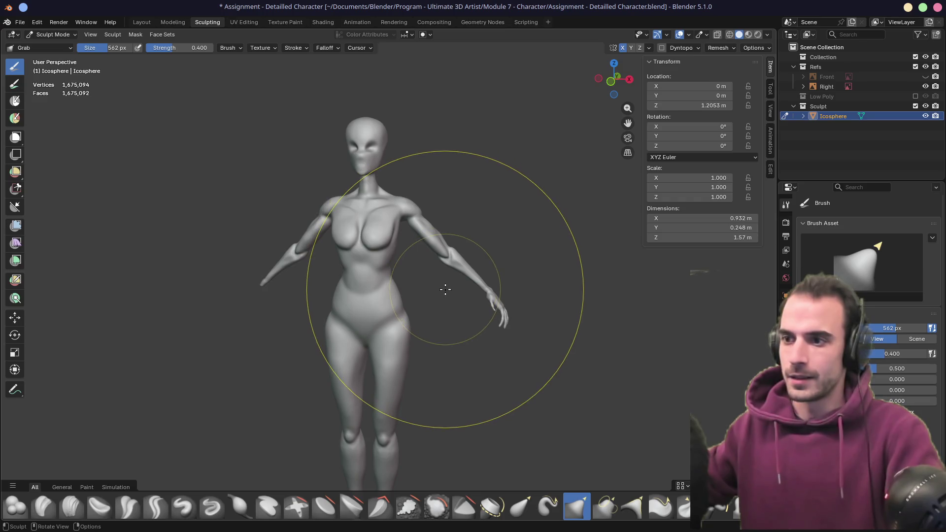
shift+middle_drag(380, 401, 411, 338)
scroll(412, 338, up, 3)
mouse_move(409, 251)
shift+middle_down()
mouse_move(443, 193)
mouse_move(431, 265)
shift+middle_up()
scroll(358, 281, down, 3)
mouse_move(482, 250)
middle_down()
mouse_move(369, 236)
mouse_move(345, 243)
mouse_move(401, 248)
mouse_move(370, 239)
mouse_move(400, 266)
mouse_move(429, 242)
mouse_move(422, 231)
mouse_move(430, 269)
mouse_move(382, 268)
mouse_move(443, 252)
mouse_move(331, 232)
mouse_move(355, 247)
mouse_move(444, 261)
middle_up()
- Reduce the brush size to 348 px and make Clay Strips the active brush
key(f)
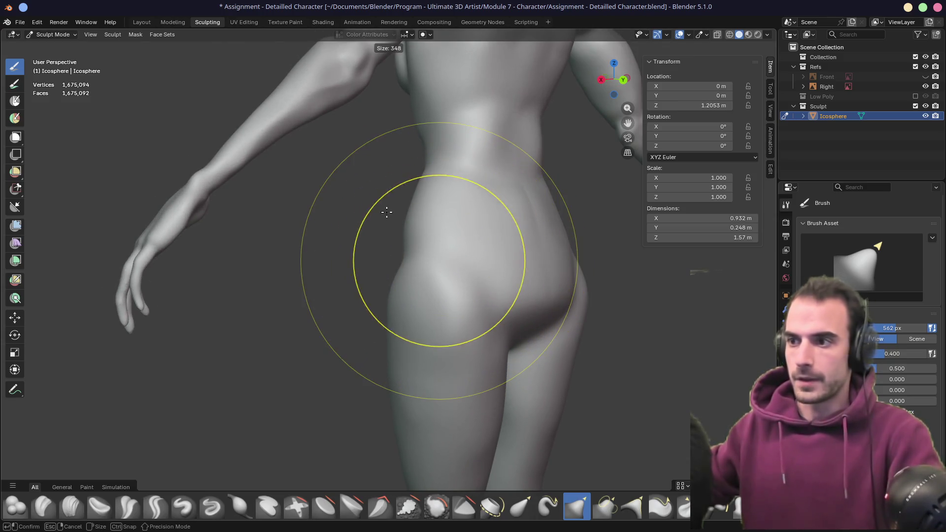
click(387, 211)
mouse_move(397, 239)
middle_down()
mouse_move(515, 247)
mouse_move(542, 239)
mouse_move(365, 328)
mouse_move(328, 296)
mouse_move(438, 218)
middle_up()
key(c)
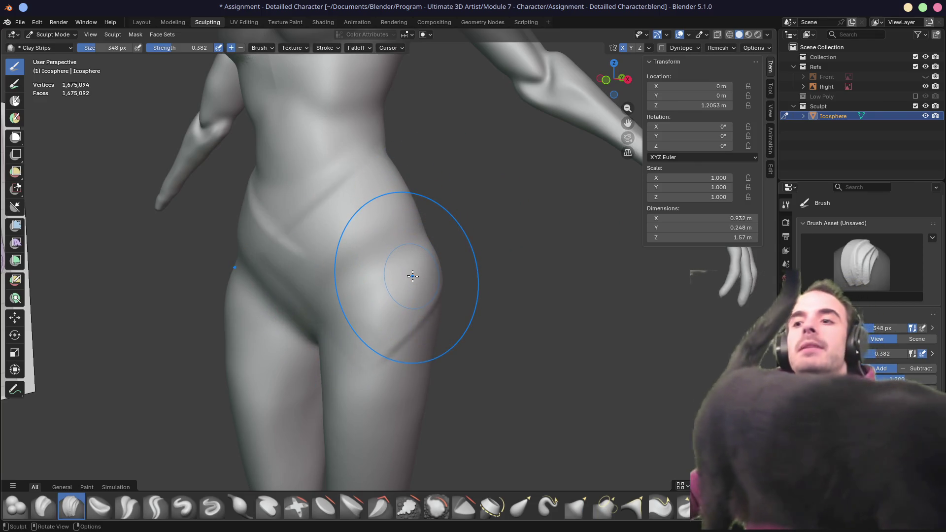
- Resize the Clay Strips brush to 166 px from a frontal hip view
middle_drag(433, 287, 446, 288)
key(f)
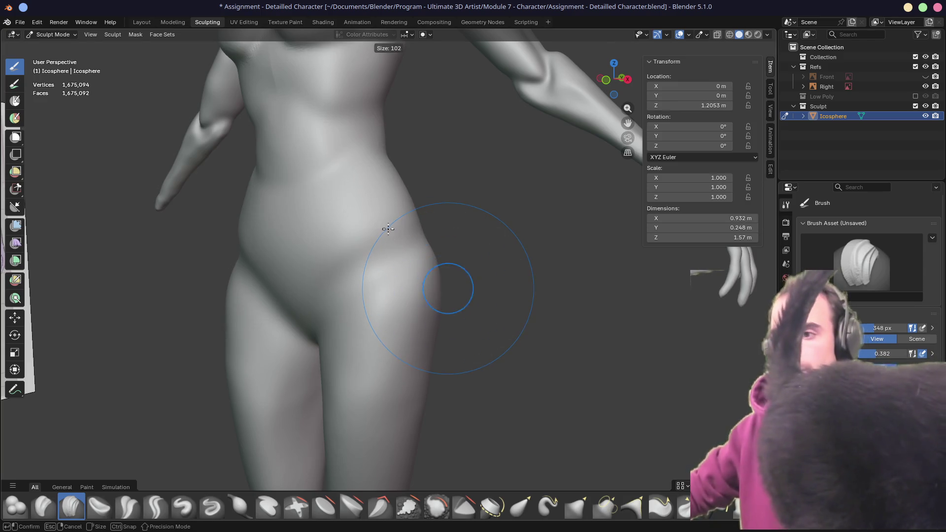
click(388, 229)
- Lay clay strips along the back and front of the hip, then review the pelvic crease from front and rear
middle_drag(418, 245, 381, 256)
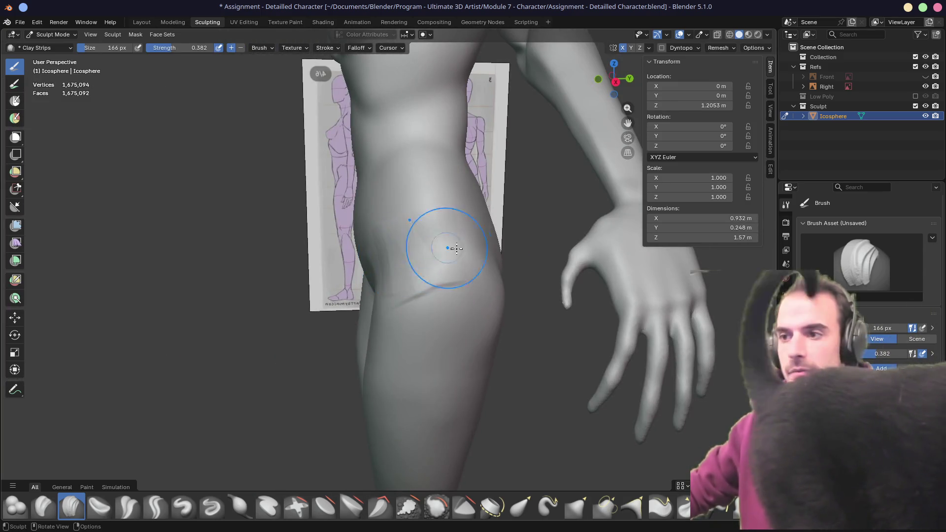
mouse_move(456, 248)
middle_down()
mouse_move(401, 249)
mouse_move(464, 249)
middle_up()
mouse_move(465, 250)
mouse_down()
mouse_move(473, 268)
mouse_move(422, 271)
mouse_up()
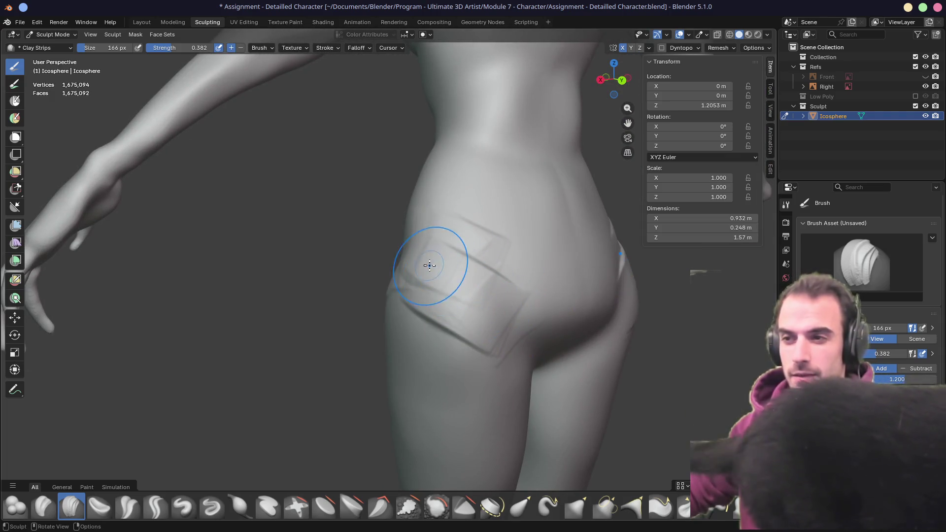
middle_drag(429, 265, 429, 241)
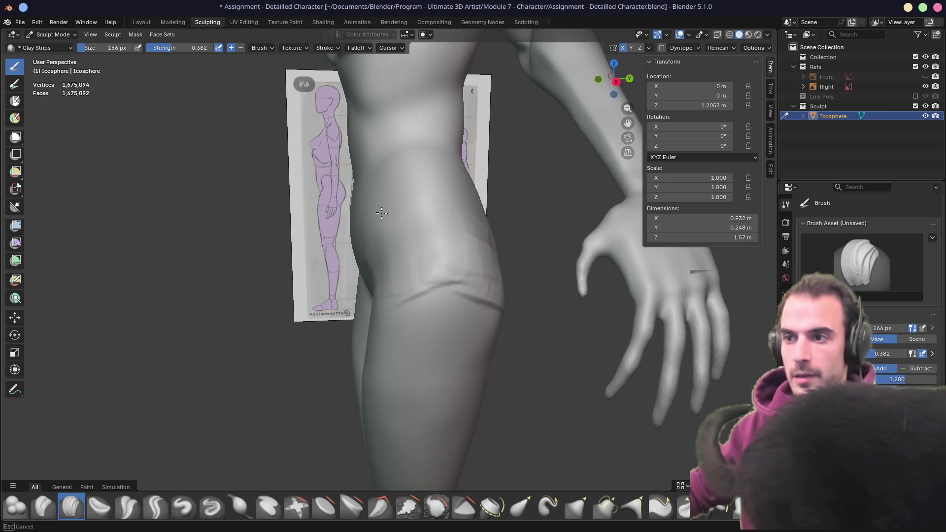
mouse_move(315, 265)
middle_down()
mouse_move(367, 276)
mouse_move(444, 258)
mouse_move(426, 273)
mouse_move(349, 267)
middle_up()
mouse_move(375, 229)
middle_down()
mouse_move(440, 239)
mouse_move(475, 275)
mouse_move(468, 266)
mouse_move(485, 342)
middle_up()
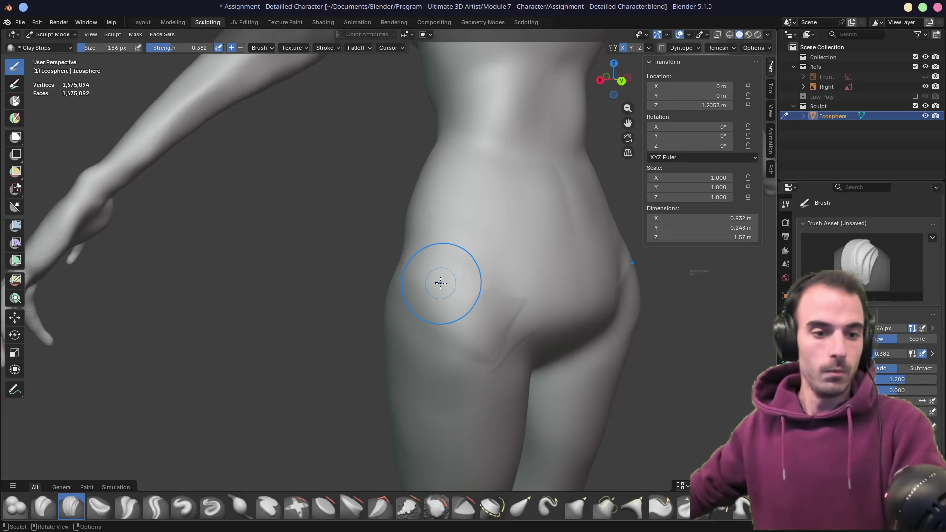
middle_drag(480, 328, 404, 240)
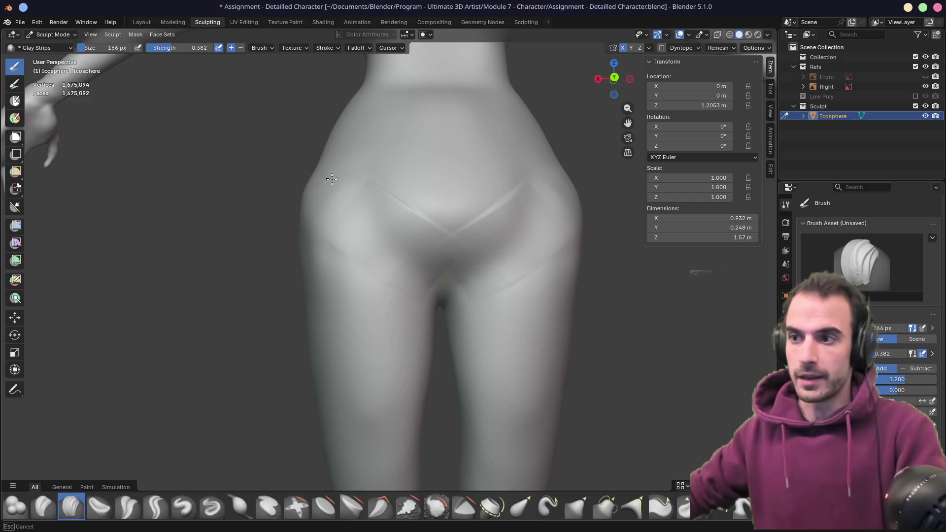
mouse_move(462, 252)
middle_down()
mouse_move(397, 237)
mouse_move(433, 220)
middle_up()
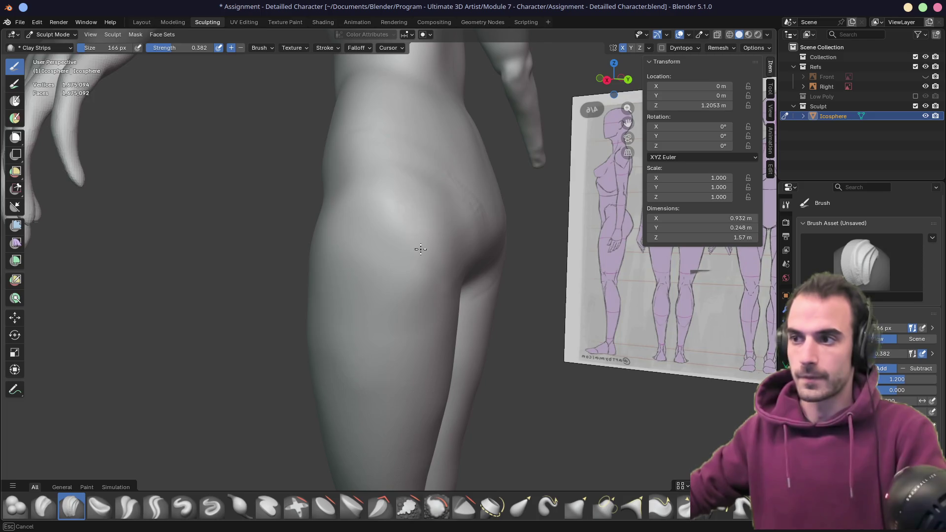
middle_drag(420, 248, 387, 241)
middle_drag(345, 205, 362, 225)
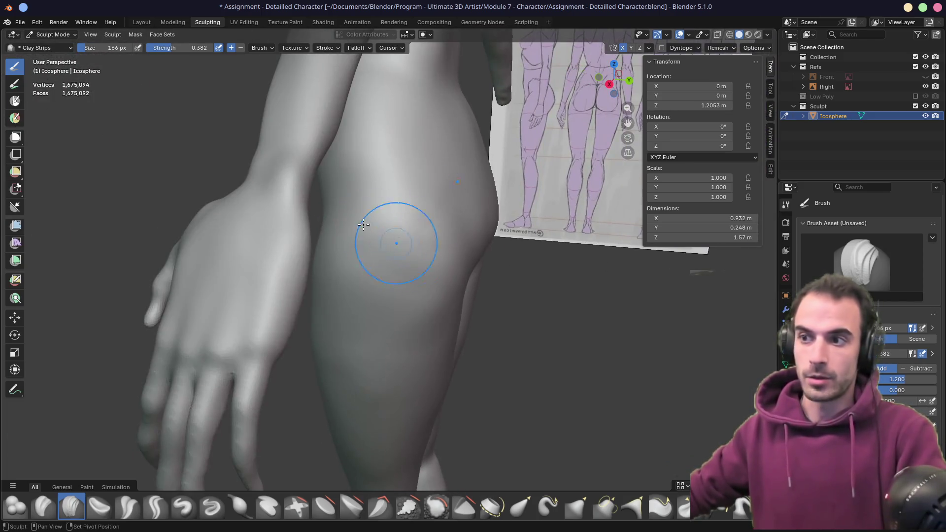
middle_drag(365, 269, 454, 243)
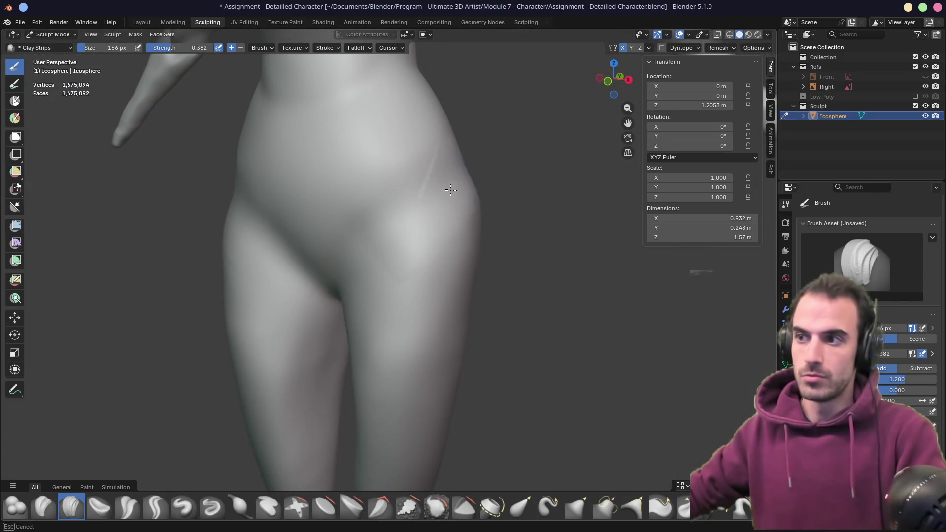
mouse_move(424, 188)
middle_down()
mouse_move(448, 185)
mouse_move(432, 192)
mouse_move(488, 204)
middle_up()
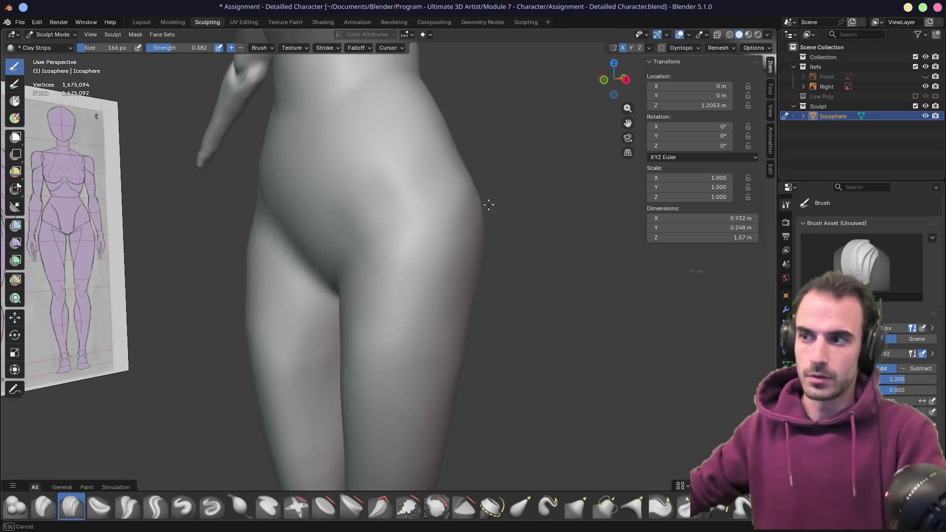
middle_drag(357, 269, 401, 222)
scroll(401, 221, down, 5)
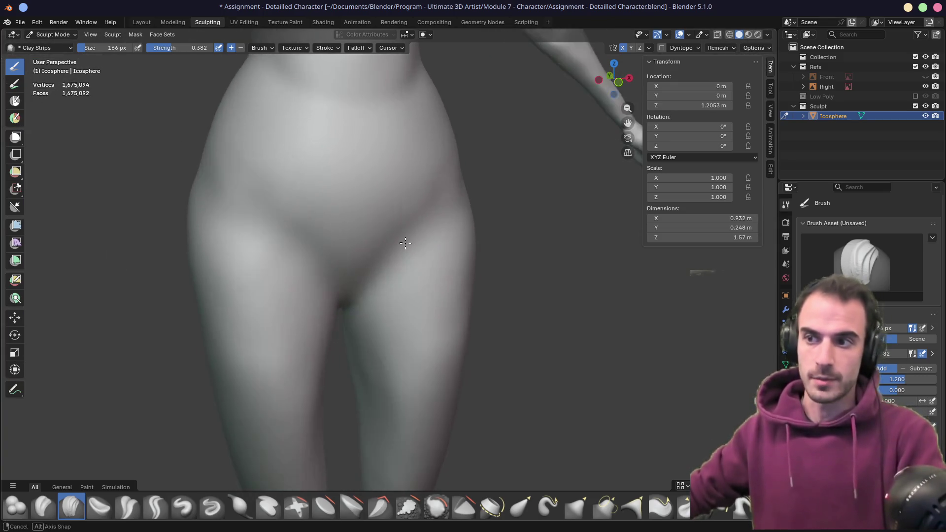
mouse_move(464, 221)
middle_down()
mouse_move(360, 226)
mouse_move(400, 255)
middle_up()
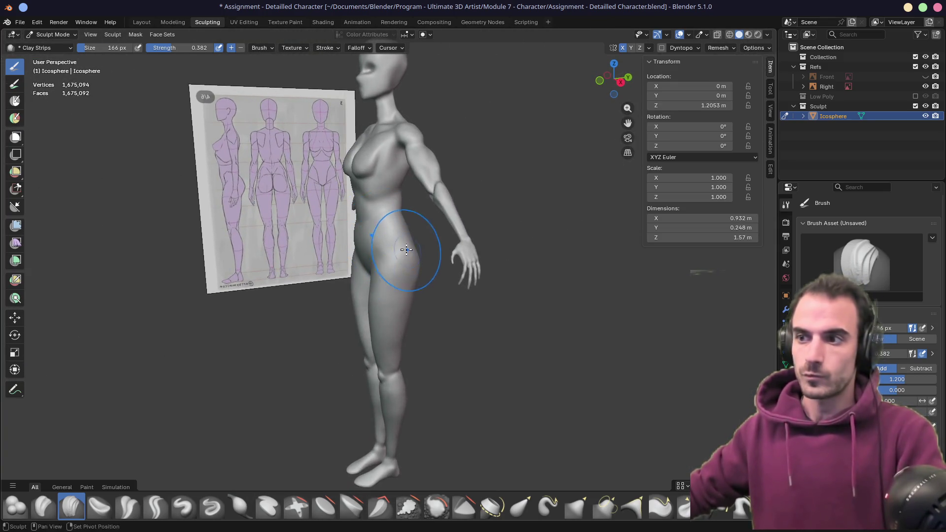
scroll(406, 250, up, 4)
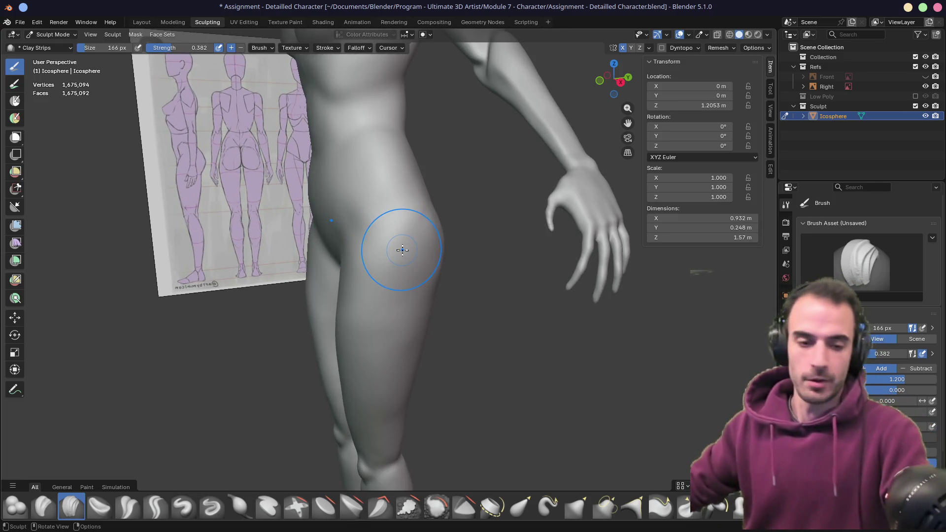
middle_drag(394, 239, 377, 241)
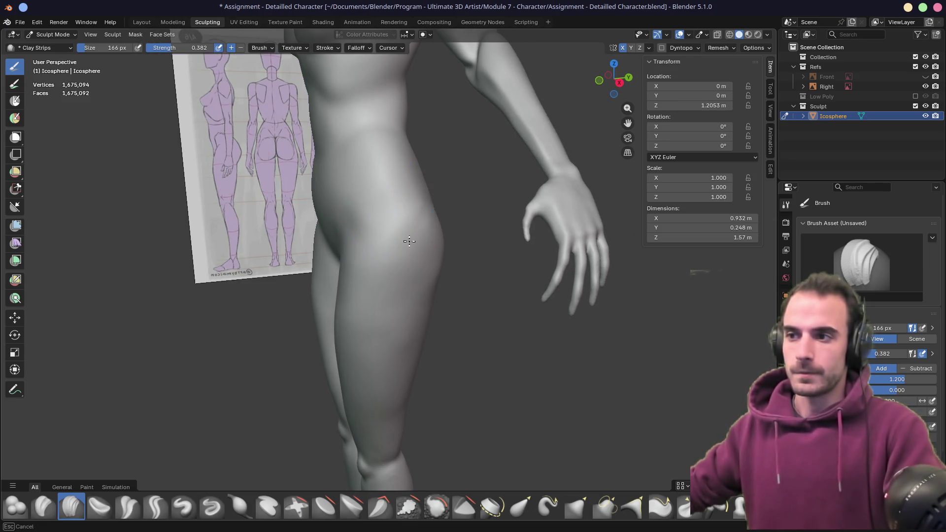
scroll(358, 256, down, 5)
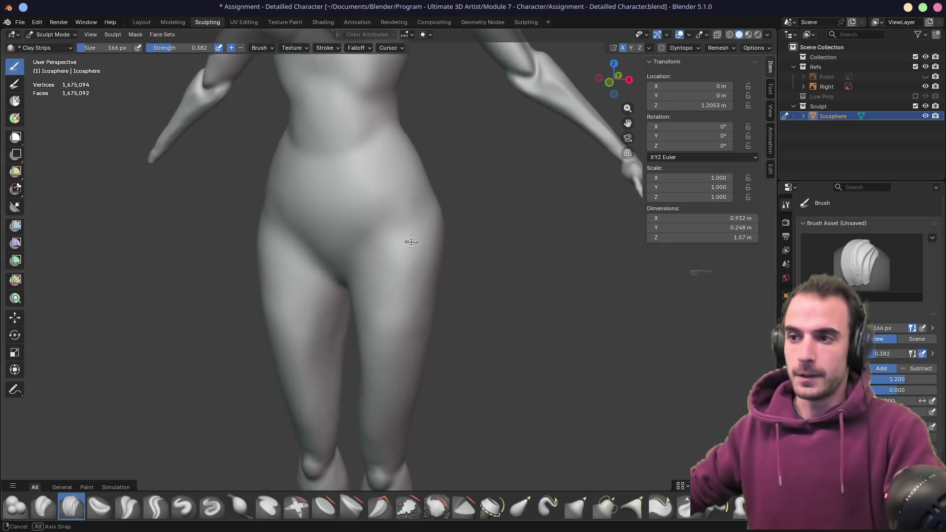
mouse_move(401, 285)
middle_down()
mouse_move(370, 275)
mouse_move(370, 387)
mouse_move(401, 363)
middle_up()
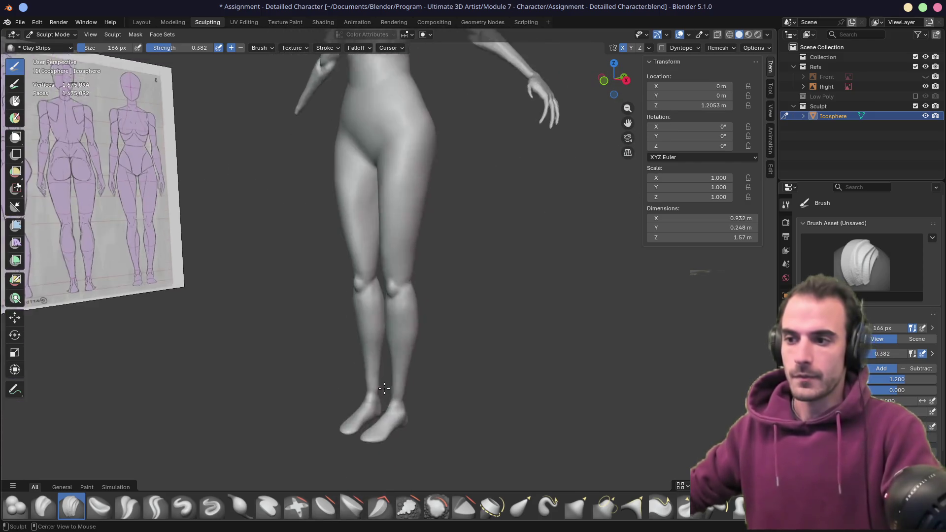
scroll(401, 363, up, 4)
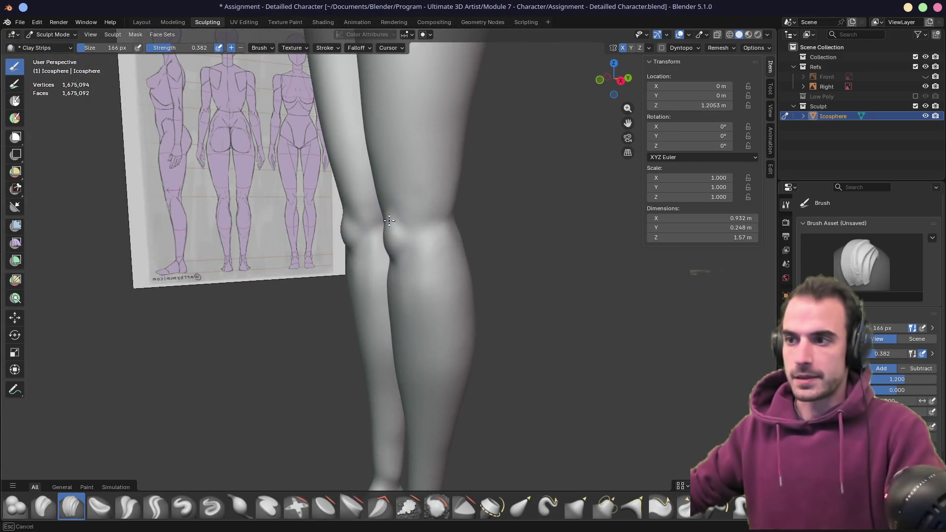
mouse_move(389, 220)
middle_down()
mouse_move(464, 211)
mouse_move(421, 209)
mouse_move(403, 232)
mouse_move(401, 303)
middle_up()
scroll(378, 350, down, 8)
mouse_move(378, 350)
middle_down()
mouse_move(422, 306)
mouse_move(395, 205)
middle_up()
scroll(394, 206, up, 3)
scroll(413, 233, up, 6)
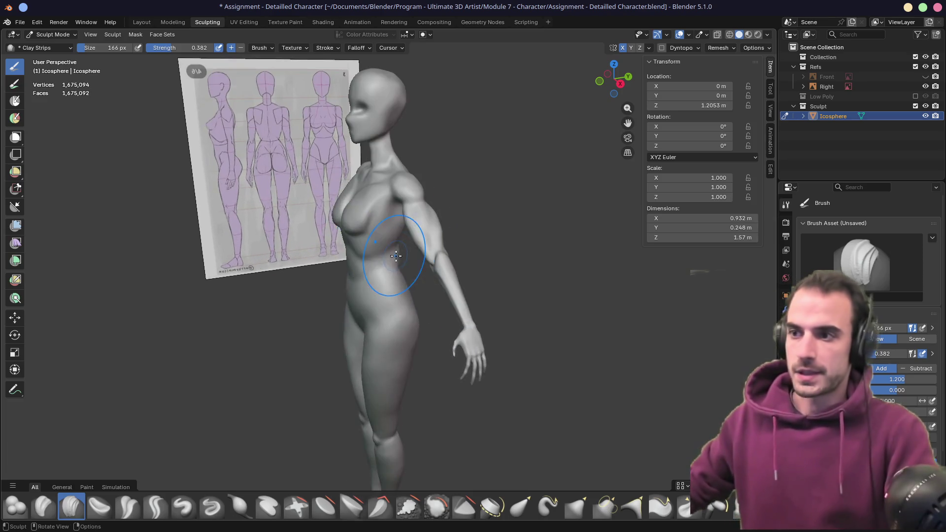
middle_drag(380, 264, 465, 274)
mouse_move(351, 186)
middle_down()
mouse_move(369, 289)
mouse_move(363, 264)
mouse_move(304, 264)
mouse_move(312, 201)
mouse_move(295, 250)
mouse_move(343, 265)
middle_up()
middle_drag(399, 280, 361, 261)
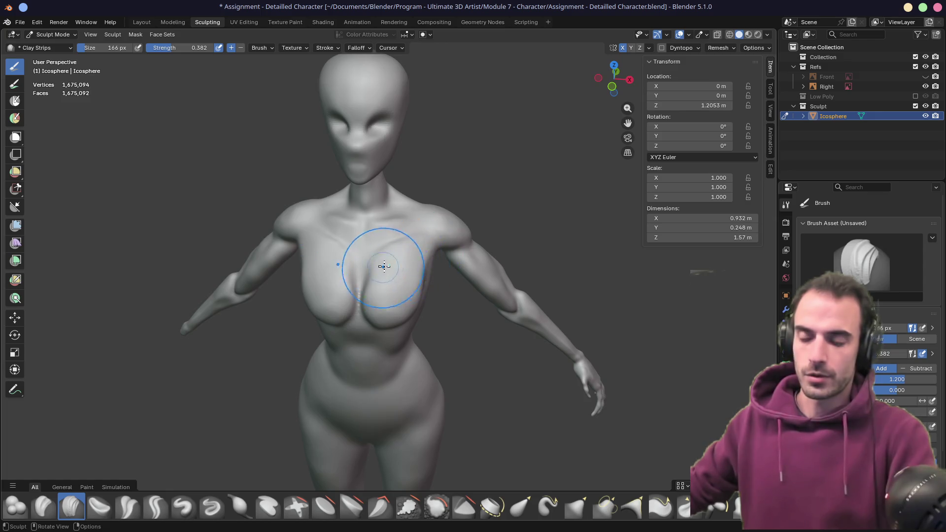
middle_drag(401, 253, 387, 161)
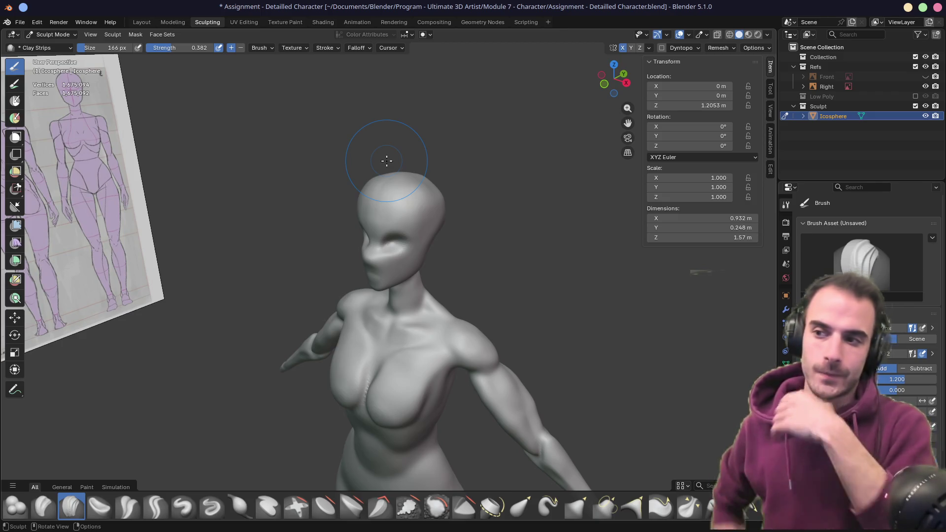
scroll(362, 247, up, 4)
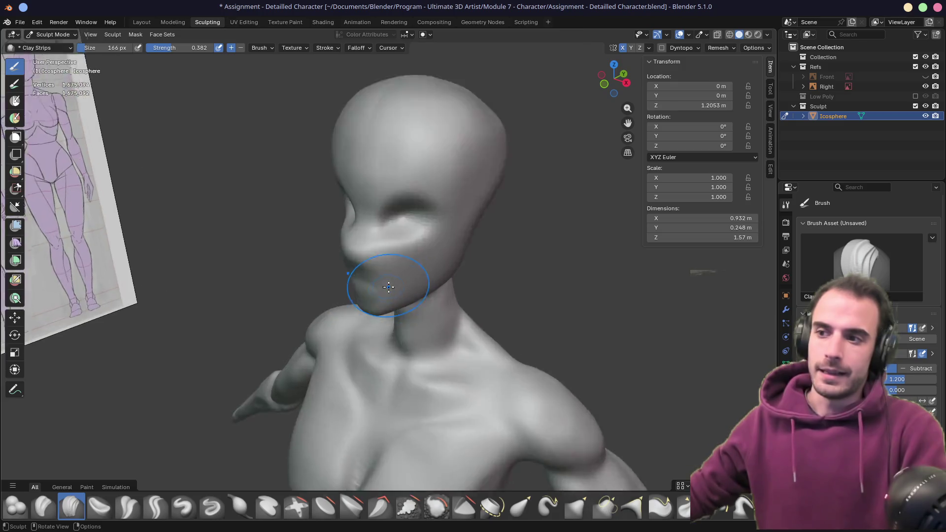
mouse_move(369, 262)
middle_down()
mouse_move(378, 249)
mouse_move(454, 251)
middle_up()
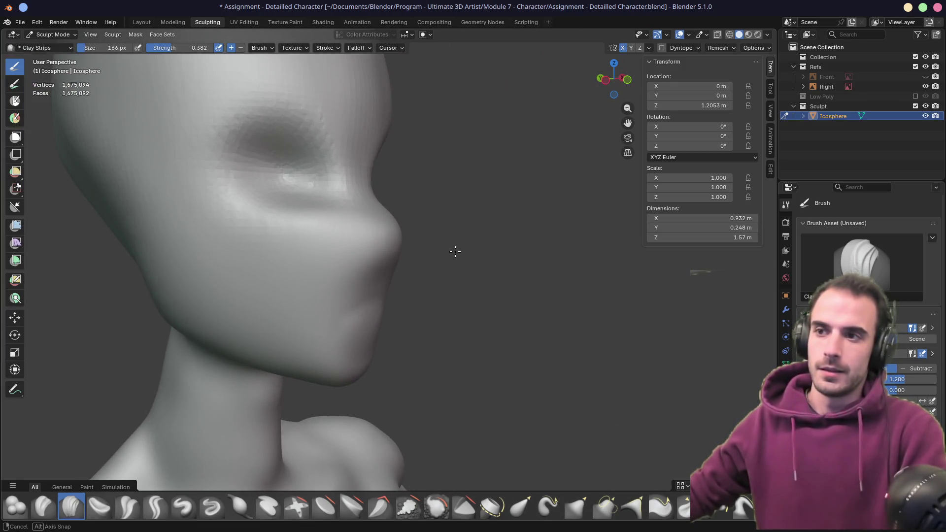
mouse_move(455, 251)
middle_down()
mouse_move(391, 237)
mouse_move(440, 230)
mouse_move(391, 247)
mouse_move(384, 260)
mouse_move(350, 259)
mouse_move(344, 239)
mouse_move(384, 202)
mouse_move(413, 232)
mouse_move(344, 269)
mouse_move(368, 287)
mouse_move(443, 276)
middle_up()
scroll(491, 281, up, 5)
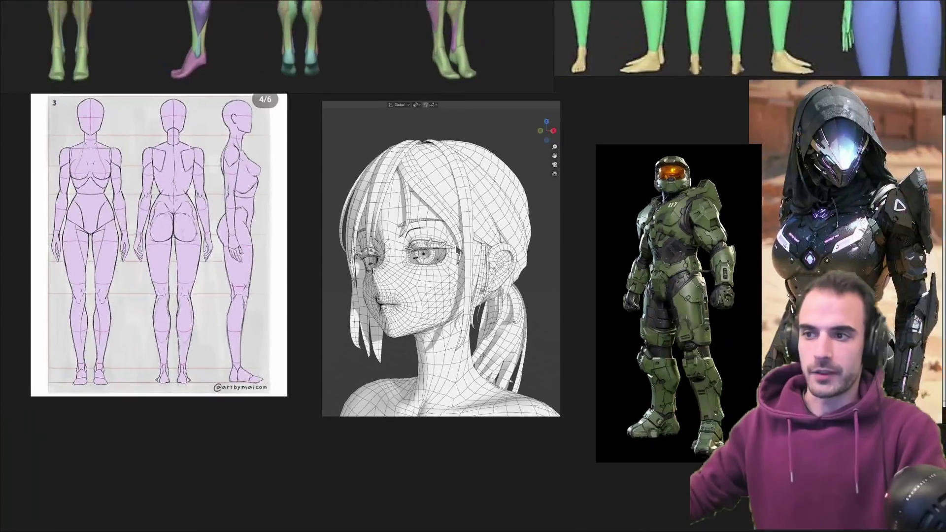
scroll(457, 250, down, 1)
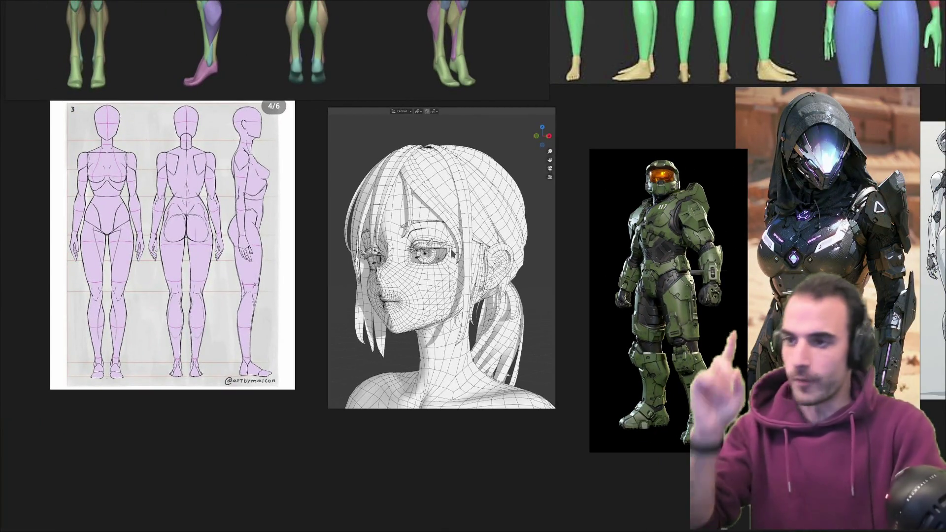
key(alt+Tab)
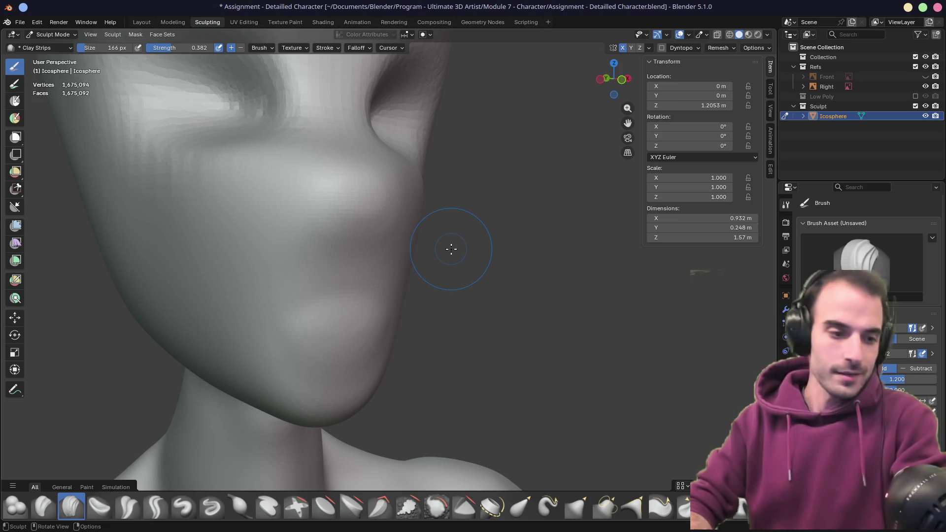
- Sculpt the cheek and side of the nose from a frontal view, then pick the Crease Polish brush
mouse_move(451, 249)
middle_down()
mouse_move(450, 190)
mouse_move(401, 194)
mouse_move(453, 249)
mouse_move(414, 244)
middle_up()
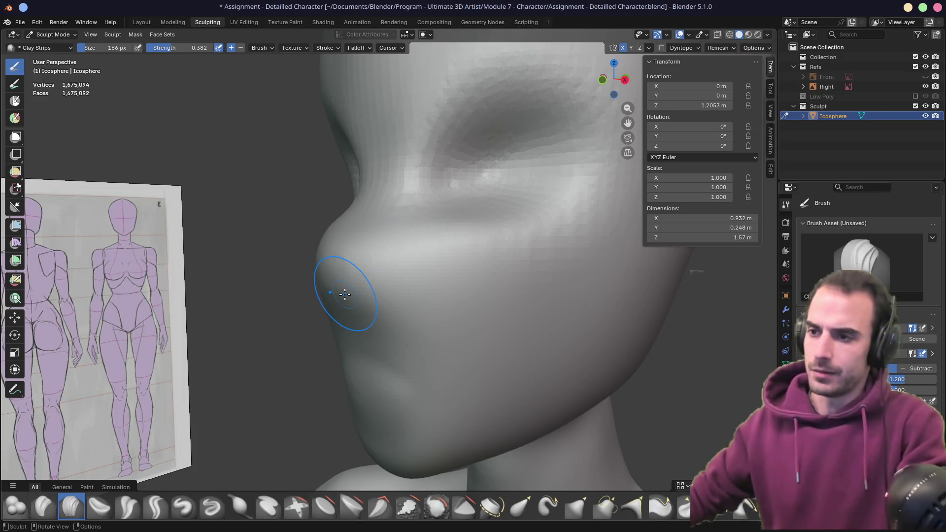
scroll(355, 310, up, 4)
mouse_move(398, 302)
middle_down()
mouse_move(469, 287)
mouse_move(374, 281)
mouse_move(380, 264)
mouse_move(397, 301)
mouse_move(335, 251)
middle_up()
mouse_move(389, 200)
mouse_down()
mouse_move(363, 264)
mouse_move(380, 211)
mouse_move(394, 211)
mouse_move(400, 228)
mouse_up()
mouse_move(400, 228)
middle_down()
mouse_move(408, 257)
mouse_move(450, 256)
middle_up()
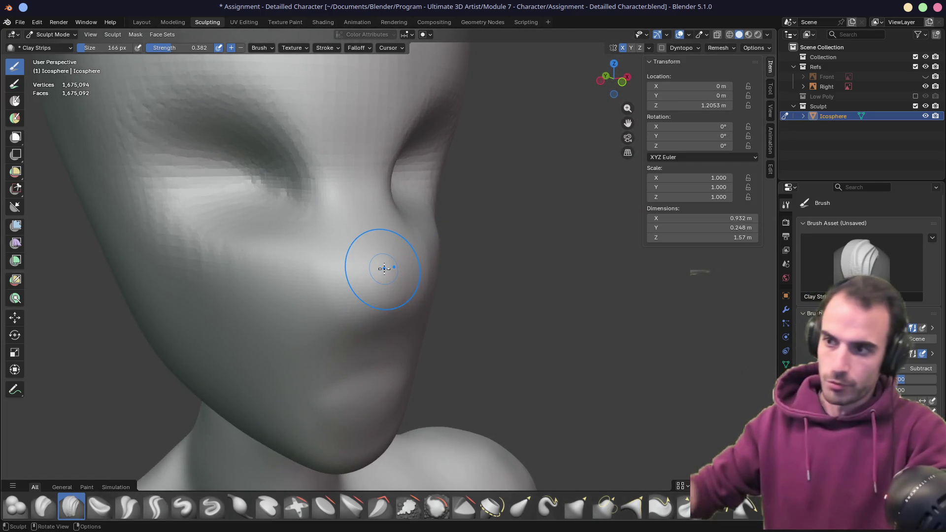
middle_drag(370, 268, 327, 281)
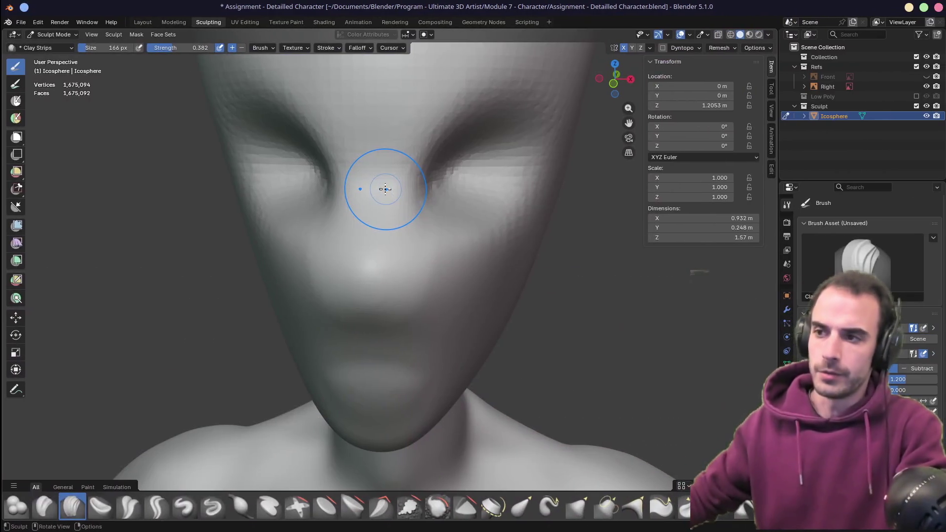
middle_drag(359, 190, 354, 327)
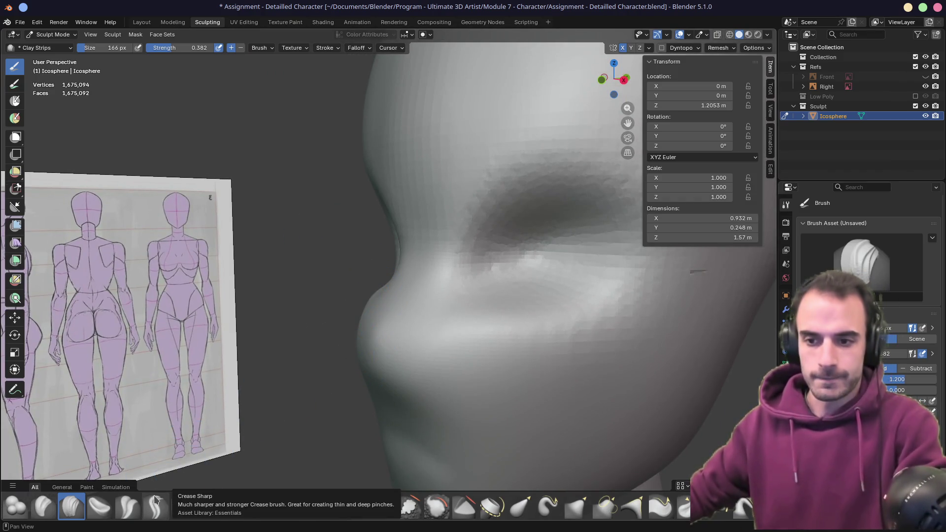
click(127, 506)
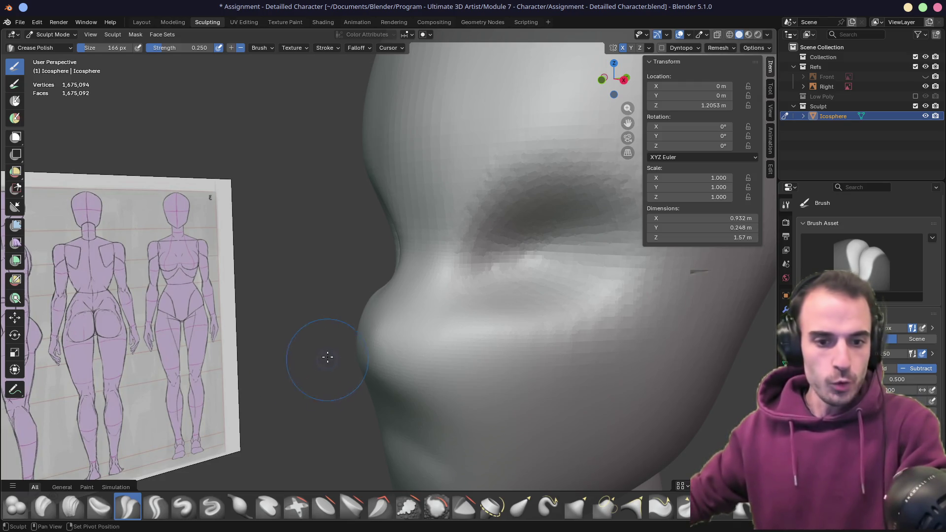
- Orbit around the face to compare the nose profile with the reference image, then select the Grab brush
mouse_move(327, 357)
middle_down()
mouse_move(291, 298)
mouse_move(317, 306)
mouse_move(342, 298)
middle_up()
scroll(344, 298, up, 2)
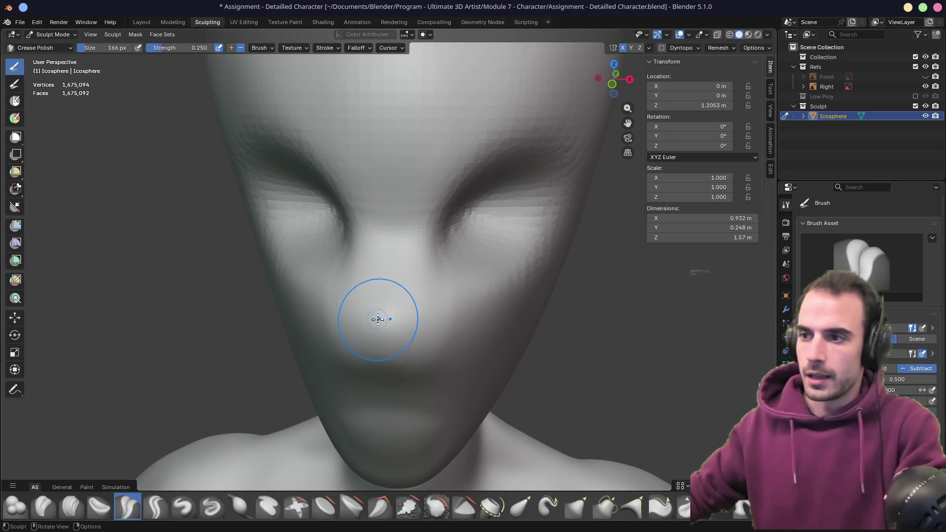
mouse_move(375, 308)
middle_down()
mouse_move(315, 256)
mouse_move(351, 271)
mouse_move(380, 264)
middle_up()
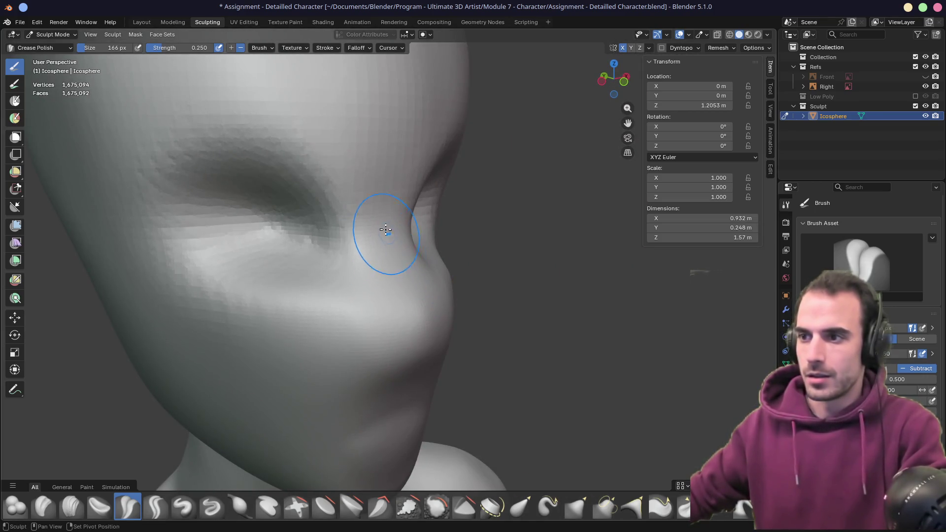
mouse_move(413, 315)
middle_down()
mouse_move(345, 292)
mouse_move(375, 281)
mouse_move(367, 239)
mouse_move(313, 306)
mouse_move(386, 228)
middle_up()
mouse_move(332, 327)
middle_down()
mouse_move(296, 296)
mouse_move(296, 342)
middle_up()
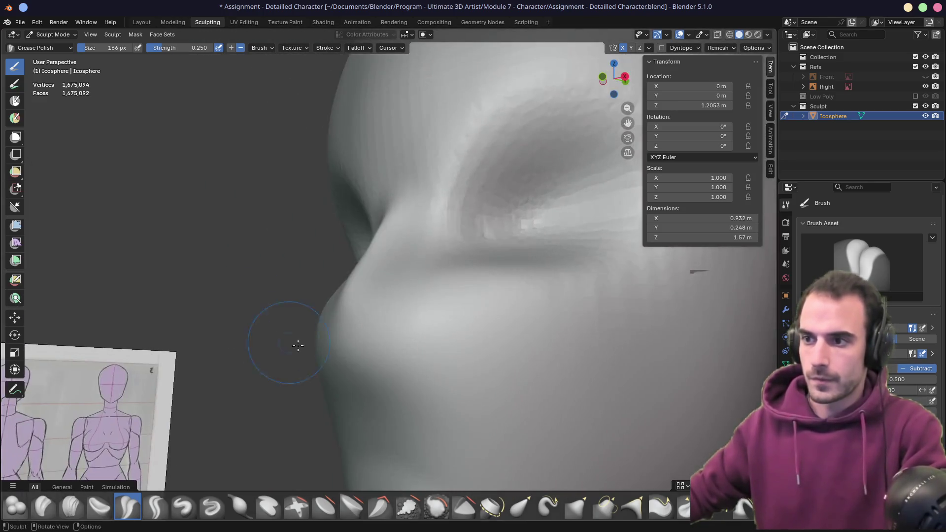
middle_drag(391, 350, 306, 291)
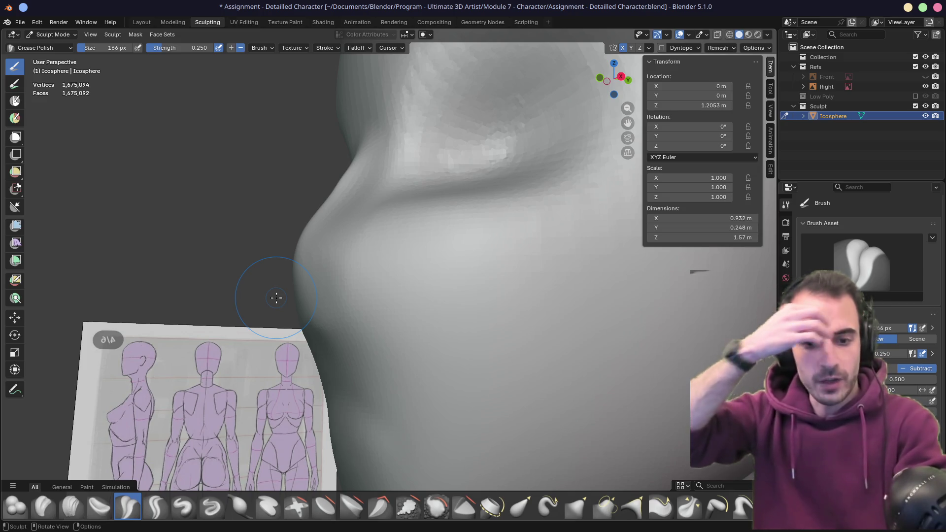
mouse_move(291, 302)
middle_down()
mouse_move(363, 279)
mouse_move(392, 289)
mouse_move(517, 289)
middle_up()
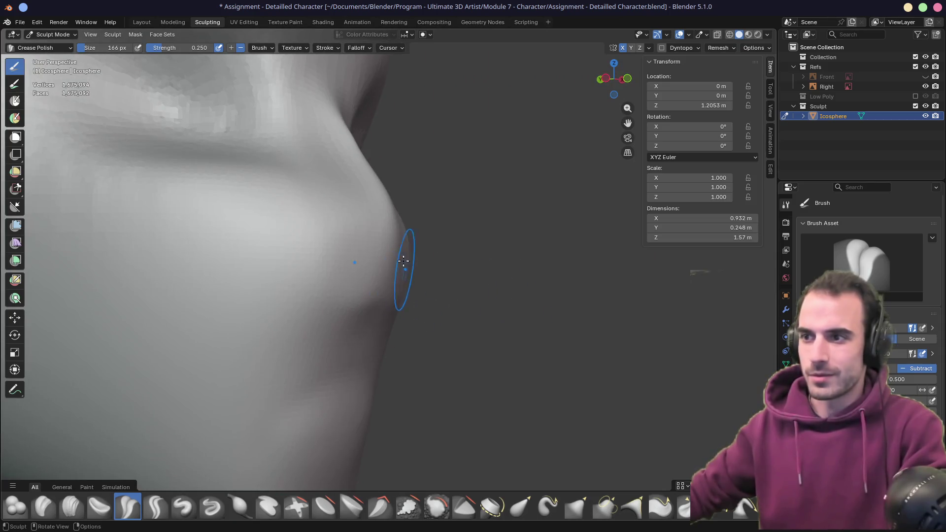
mouse_move(376, 310)
middle_down()
mouse_move(302, 296)
mouse_move(234, 300)
mouse_move(376, 229)
mouse_move(394, 231)
middle_up()
key(g)
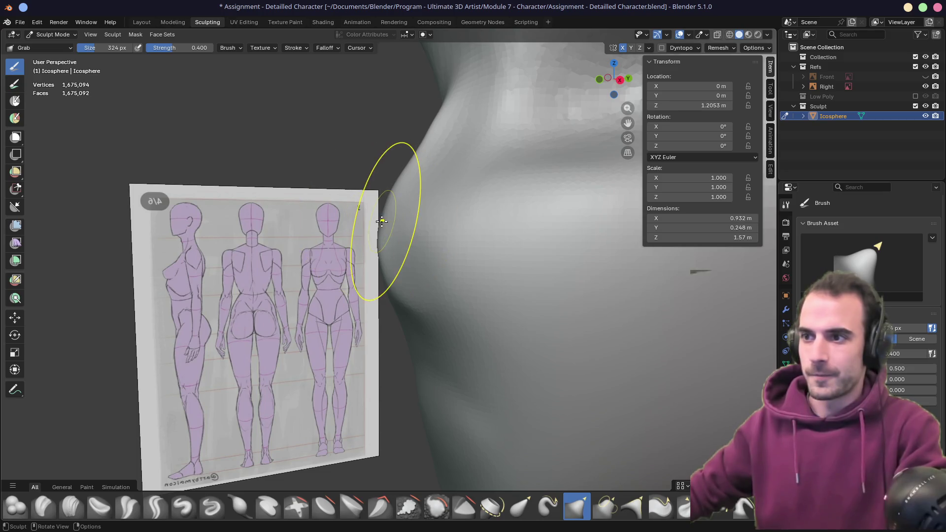
- Pull the nose profile edge with Grab and enlarge the brush to 412, then 472 px
mouse_move(380, 201)
mouse_down()
mouse_move(338, 180)
mouse_move(368, 197)
mouse_move(391, 183)
mouse_up()
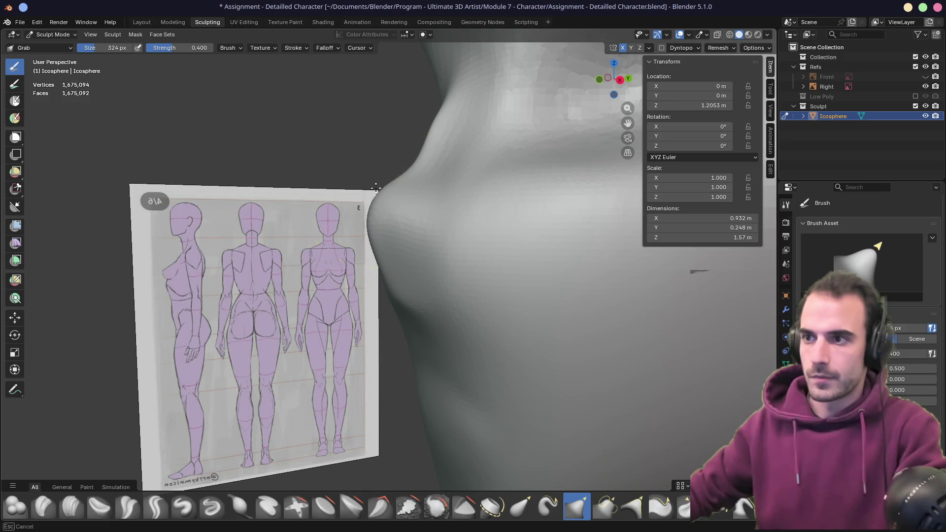
mouse_move(373, 215)
ctrl+middle_down()
mouse_move(424, 204)
mouse_move(423, 155)
ctrl+middle_up()
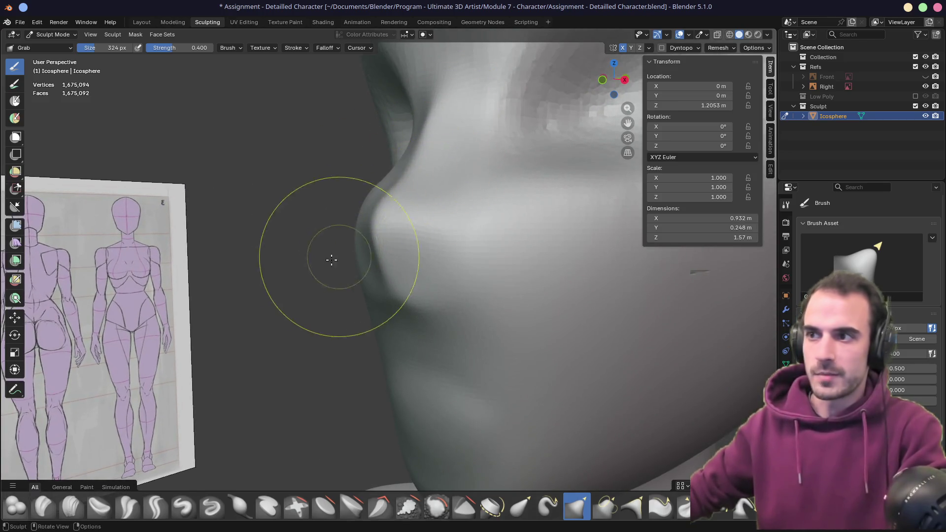
middle_drag(327, 253, 433, 253)
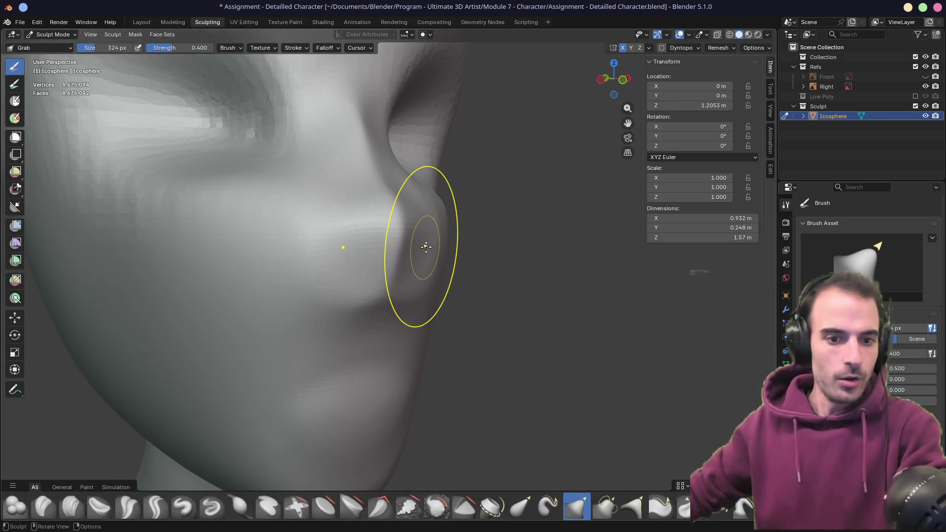
mouse_move(426, 246)
middle_down()
mouse_move(437, 256)
mouse_move(429, 274)
mouse_move(415, 231)
mouse_move(431, 242)
middle_up()
scroll(440, 352, down, 8)
scroll(443, 345, down, 8)
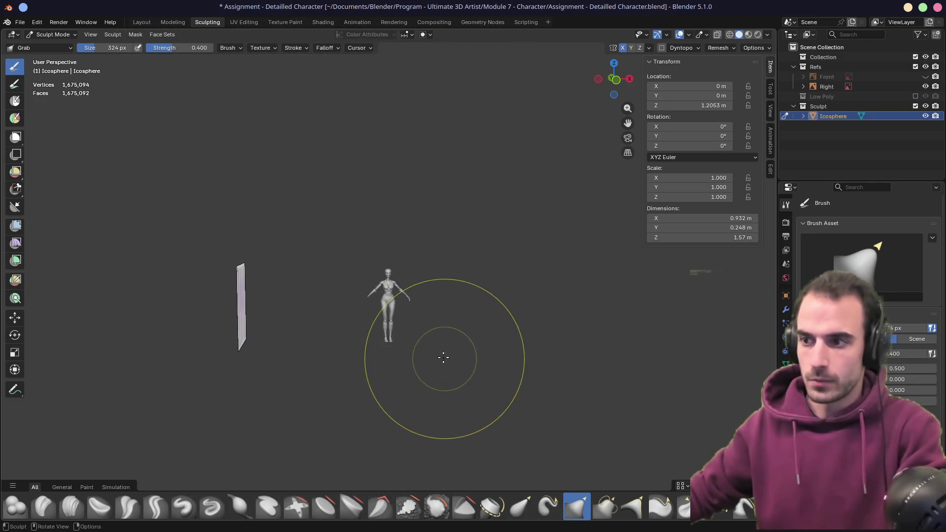
scroll(444, 354, up, 15)
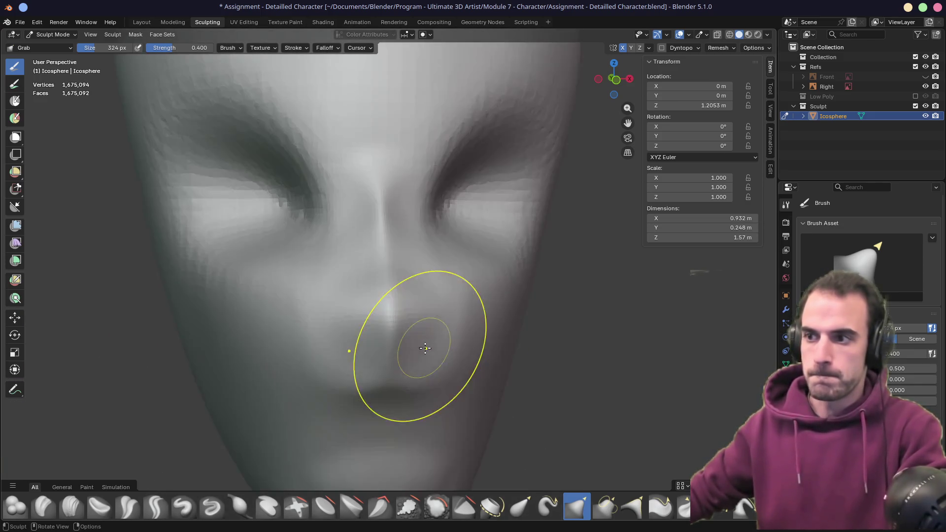
mouse_move(425, 349)
middle_down()
mouse_move(424, 306)
mouse_move(416, 357)
mouse_move(382, 302)
middle_up()
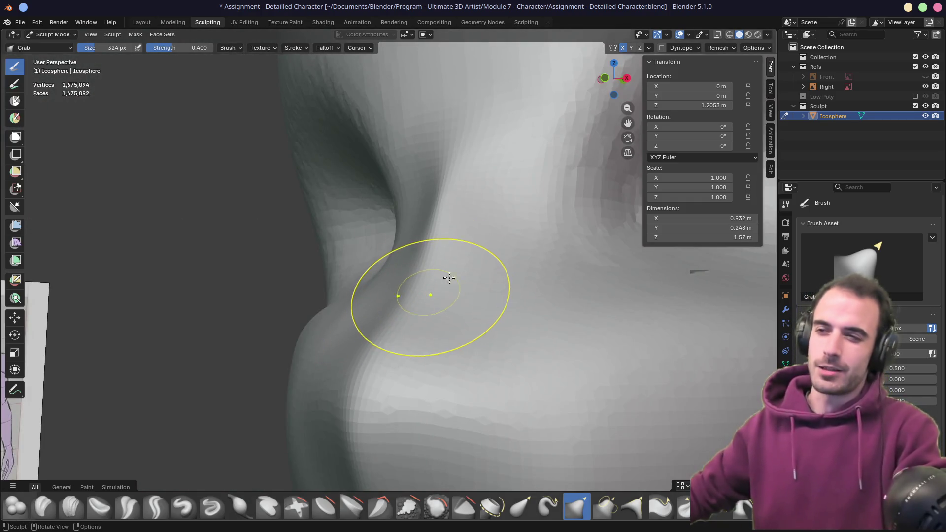
key(f)
click(517, 275)
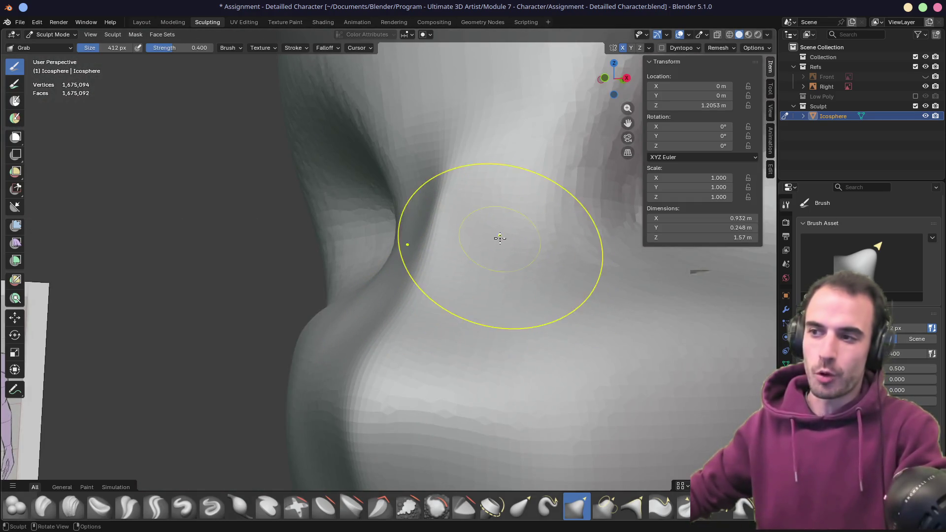
mouse_move(499, 238)
middle_down()
mouse_move(485, 260)
mouse_move(476, 236)
middle_up()
key(f)
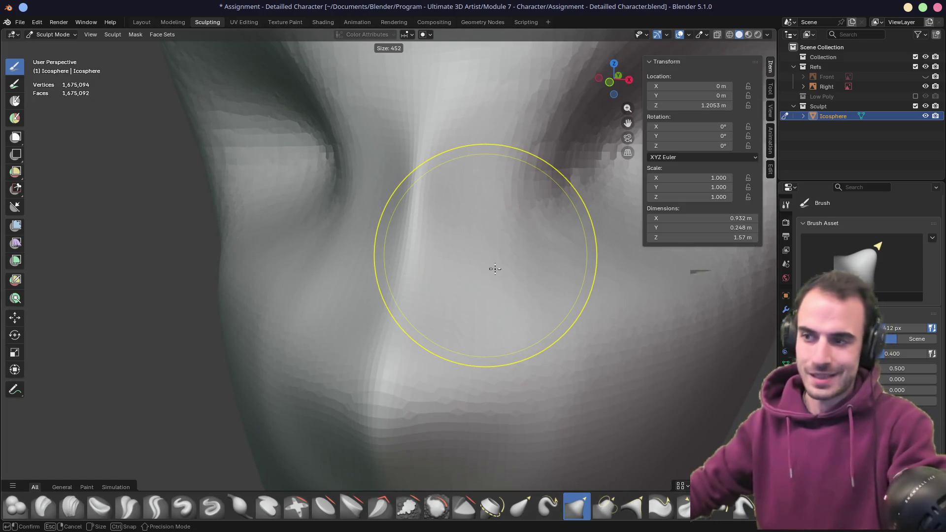
click(498, 276)
- Grab the side of the nose and reshape it with the brush at 568 px
drag(486, 216, 486, 232)
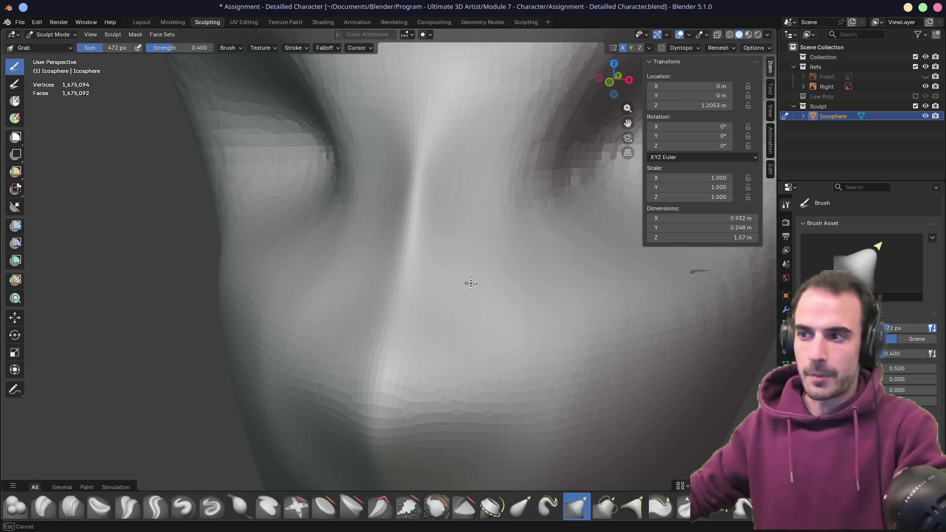
drag(470, 283, 482, 300)
mouse_move(534, 342)
middle_down()
mouse_move(481, 338)
mouse_move(581, 348)
middle_up()
key(f)
click(500, 256)
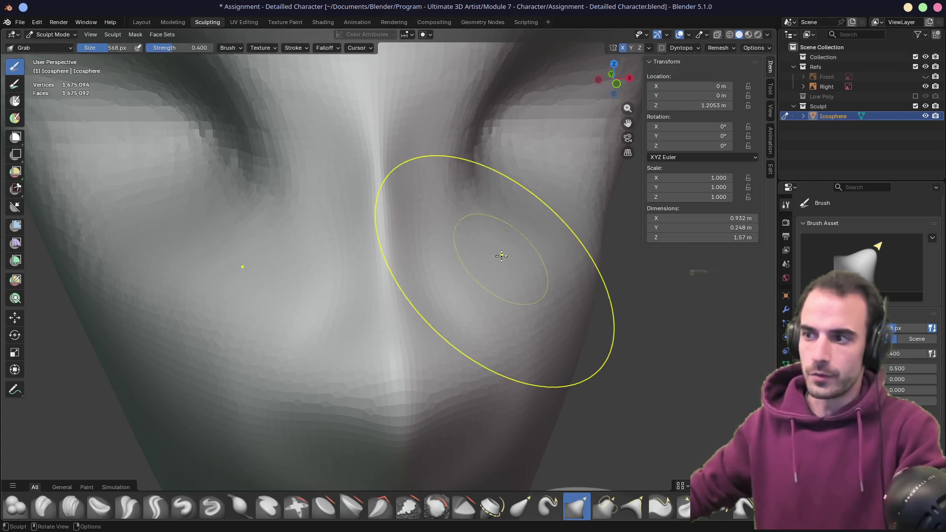
mouse_move(501, 255)
mouse_down()
mouse_move(469, 266)
mouse_move(453, 321)
mouse_up()
mouse_move(454, 320)
middle_down()
mouse_move(407, 296)
mouse_move(529, 282)
middle_up()
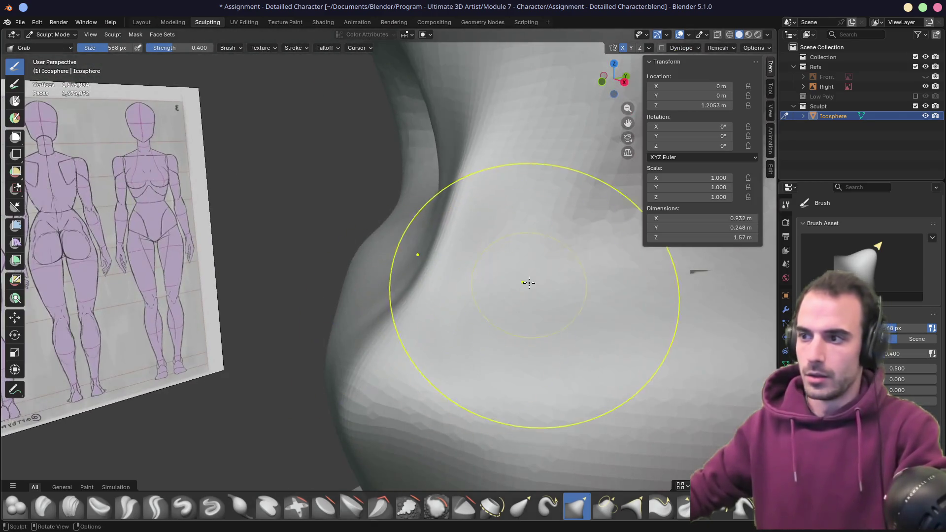
drag(528, 283, 507, 312)
mouse_move(507, 312)
middle_down()
mouse_move(338, 306)
mouse_move(344, 344)
mouse_move(427, 244)
mouse_move(436, 274)
middle_up()
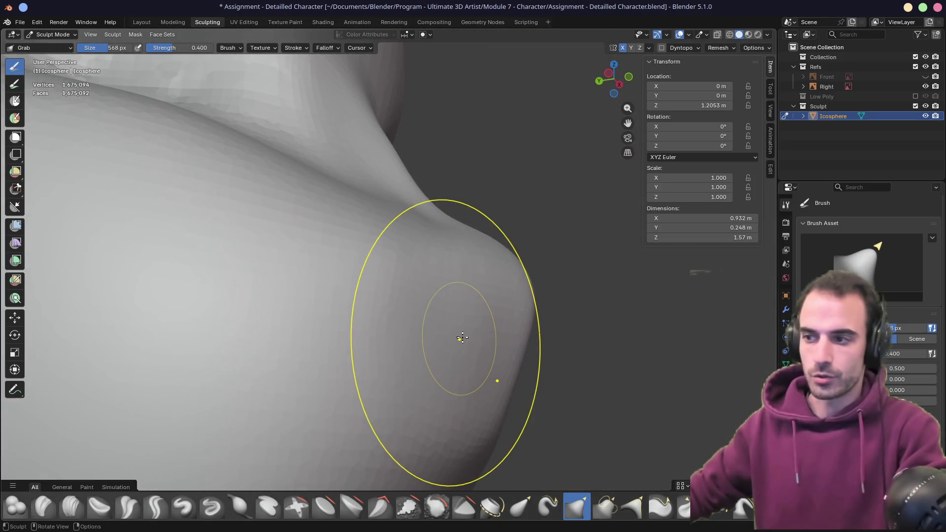
- Reshape the shoulder and chest surfaces, undoing two strokes that distorted the mesh
drag(462, 338, 468, 336)
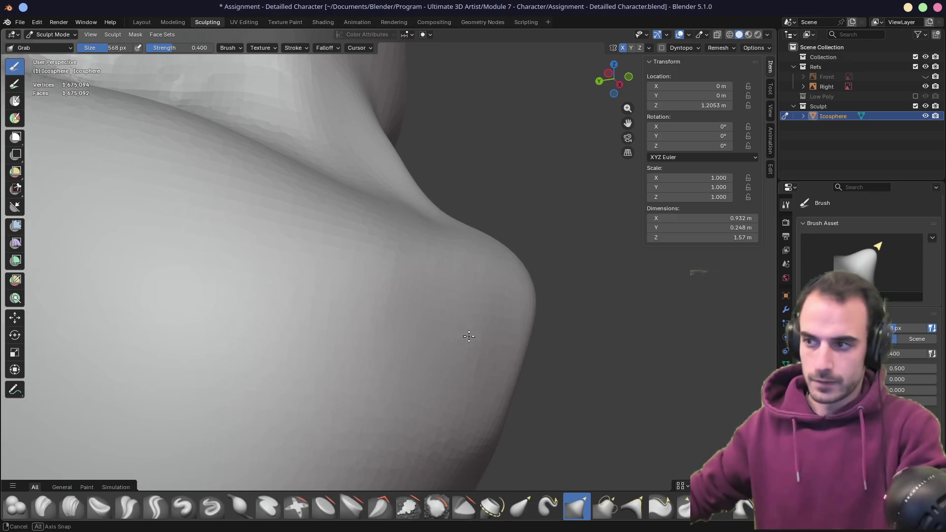
mouse_move(468, 336)
middle_down()
mouse_move(453, 369)
mouse_move(369, 317)
mouse_move(323, 338)
mouse_move(356, 250)
middle_up()
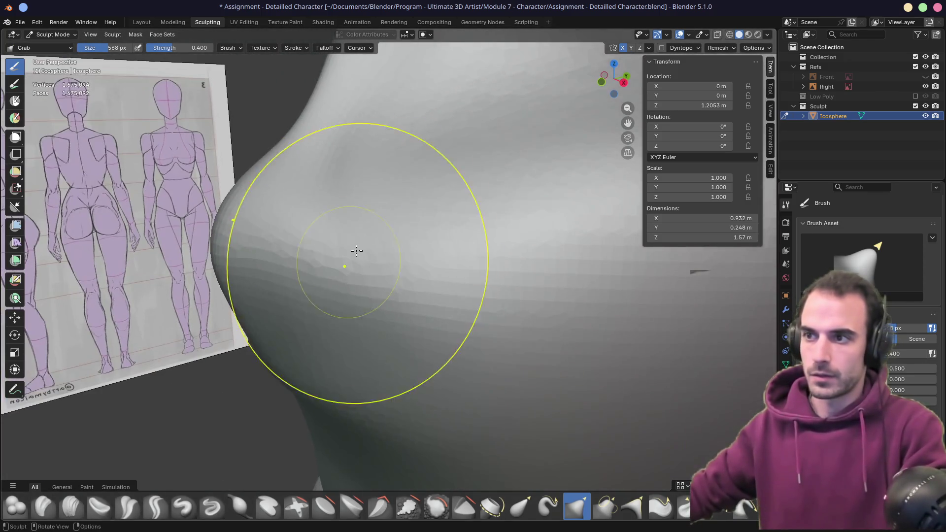
mouse_move(356, 250)
mouse_down()
mouse_move(443, 167)
mouse_move(327, 204)
mouse_move(376, 210)
mouse_move(354, 205)
mouse_up()
key(ctrl+z)
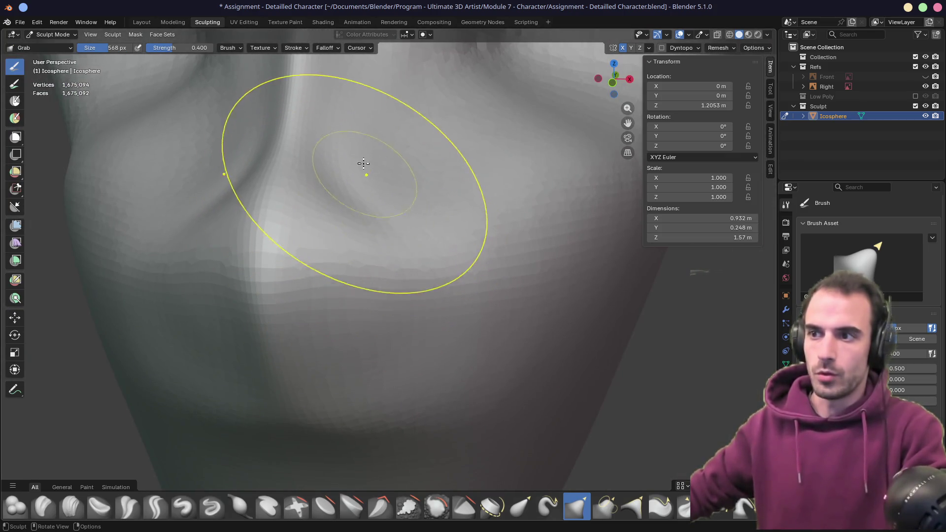
drag(363, 163, 344, 225)
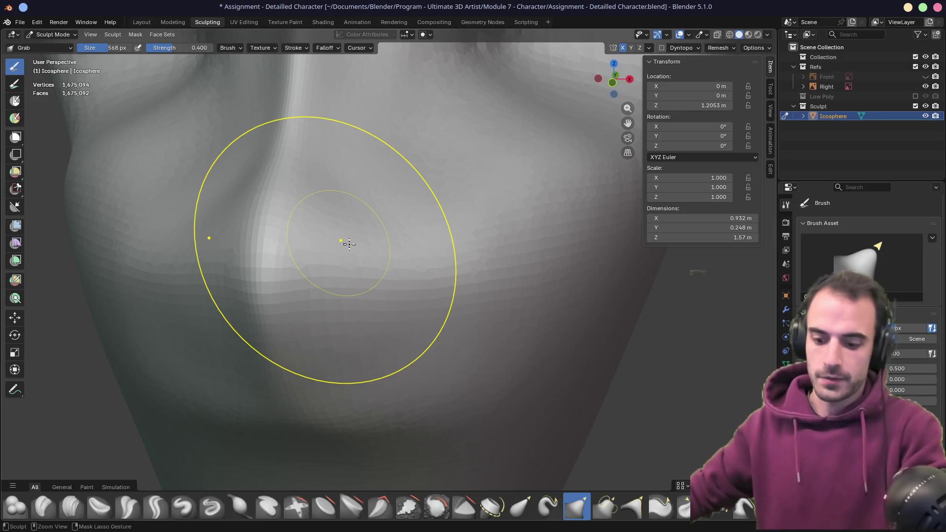
key(ctrl+z)
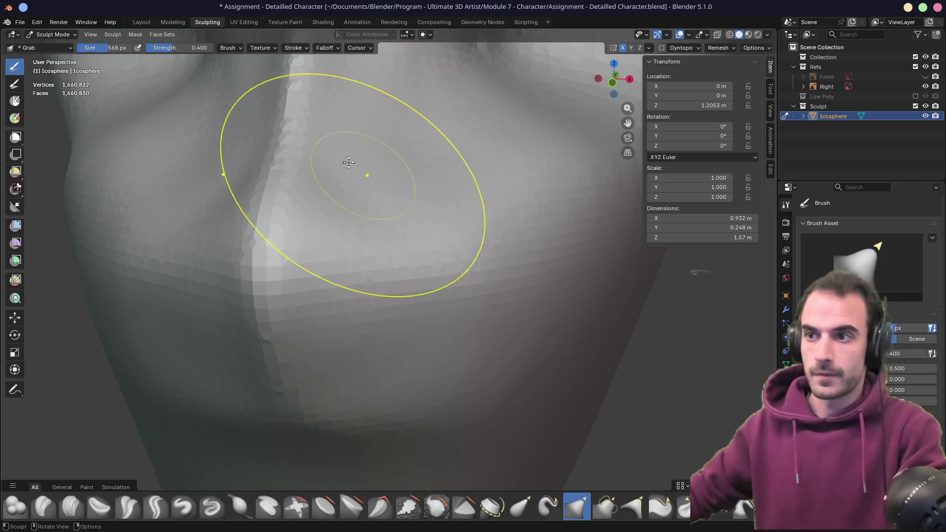
mouse_move(289, 211)
mouse_down()
mouse_move(348, 169)
mouse_move(334, 193)
mouse_up()
mouse_move(334, 192)
middle_down()
mouse_move(295, 246)
mouse_move(286, 233)
mouse_move(305, 224)
mouse_move(396, 296)
mouse_move(483, 247)
mouse_move(489, 225)
mouse_move(460, 228)
middle_up()
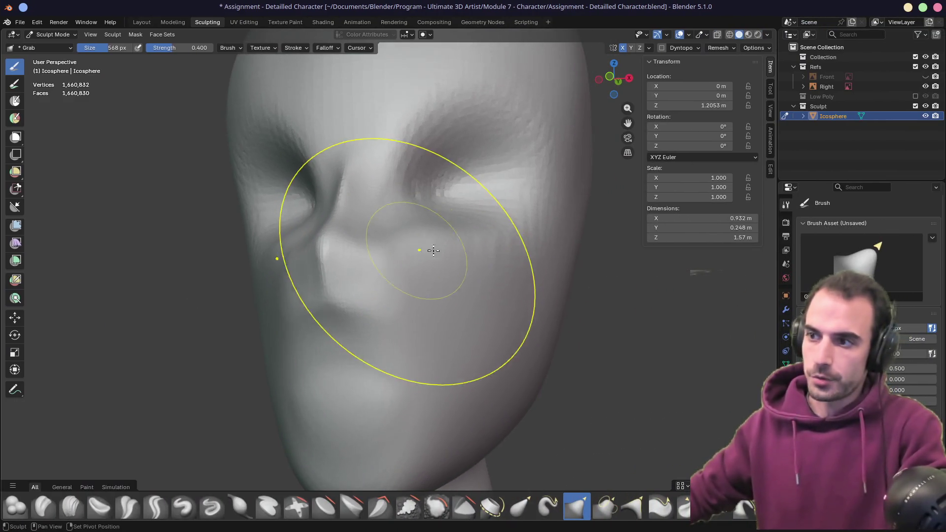
- Drag the PureRef view to frame the anime head wireframe close-up
middle_drag(433, 250, 479, 260)
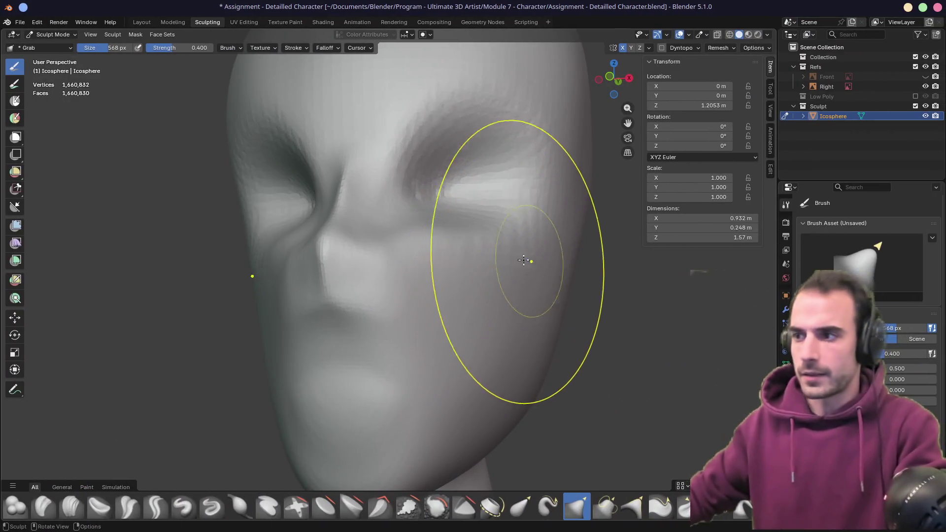
- Nudge the cheek with a small Grab stroke and orbit between profile and front views of the head
mouse_move(441, 291)
mouse_down()
mouse_move(423, 266)
mouse_move(441, 249)
mouse_up()
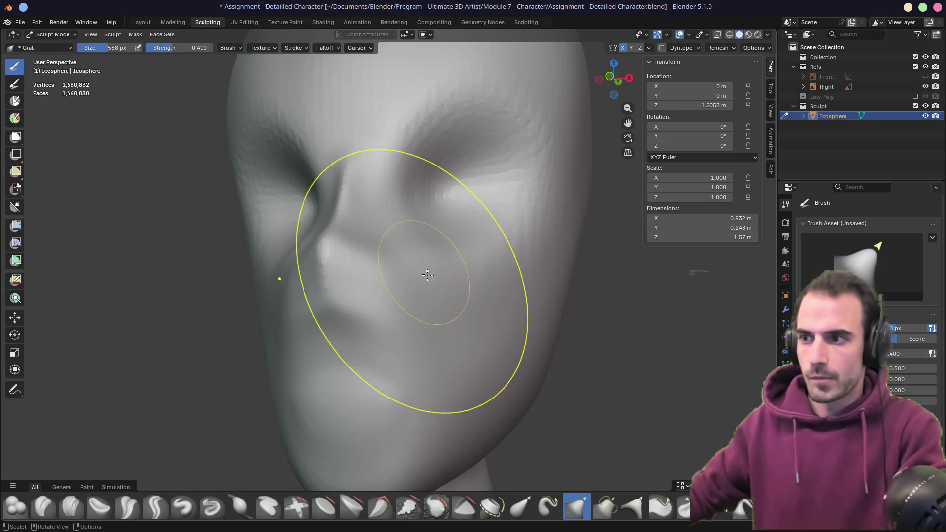
mouse_move(426, 270)
middle_down()
mouse_move(383, 289)
mouse_move(438, 285)
middle_up()
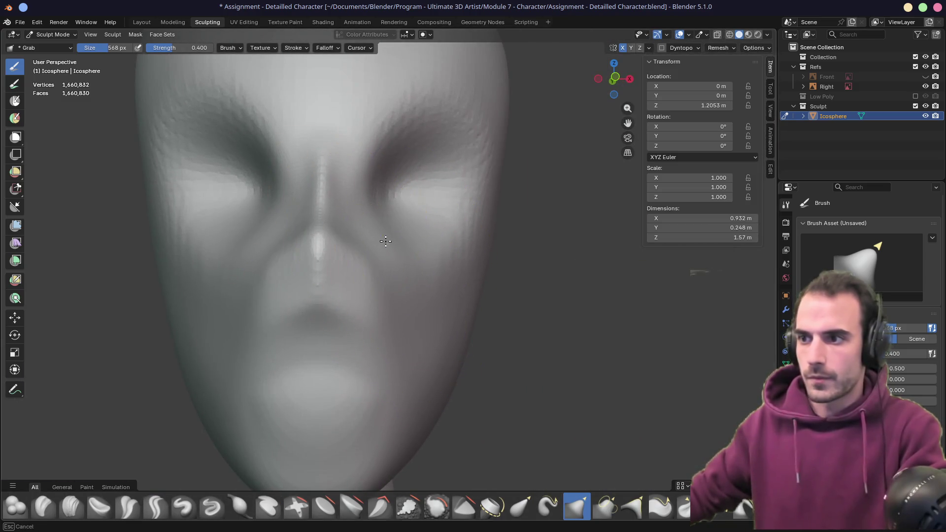
middle_drag(375, 275, 279, 275)
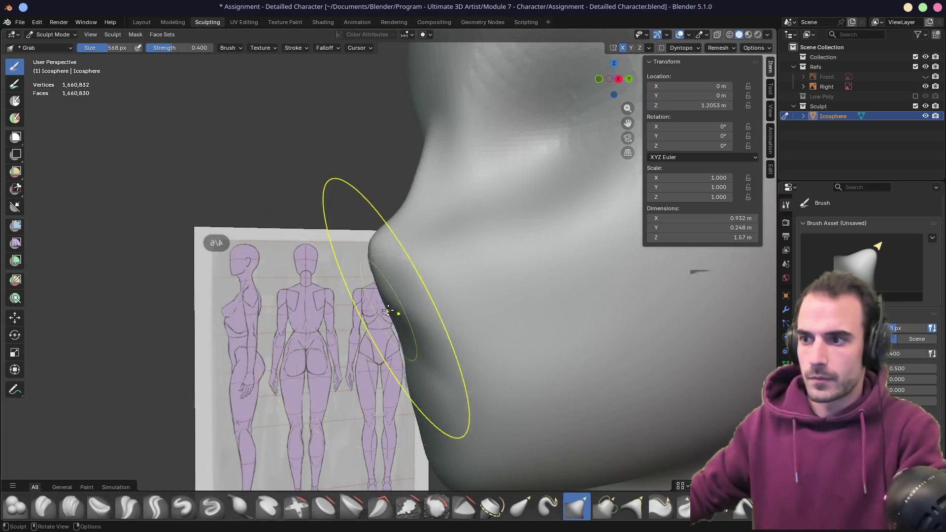
middle_drag(391, 275, 382, 241)
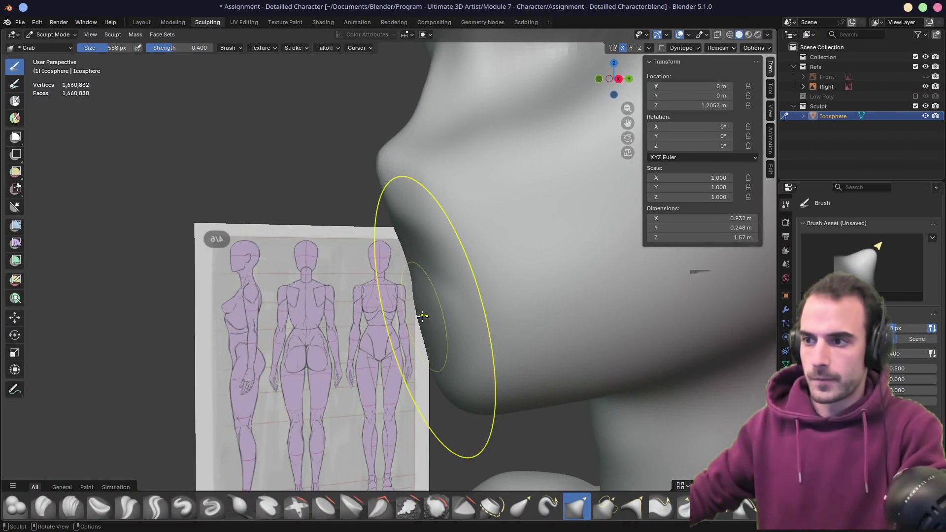
mouse_move(442, 328)
middle_down()
mouse_move(515, 338)
mouse_move(463, 295)
middle_up()
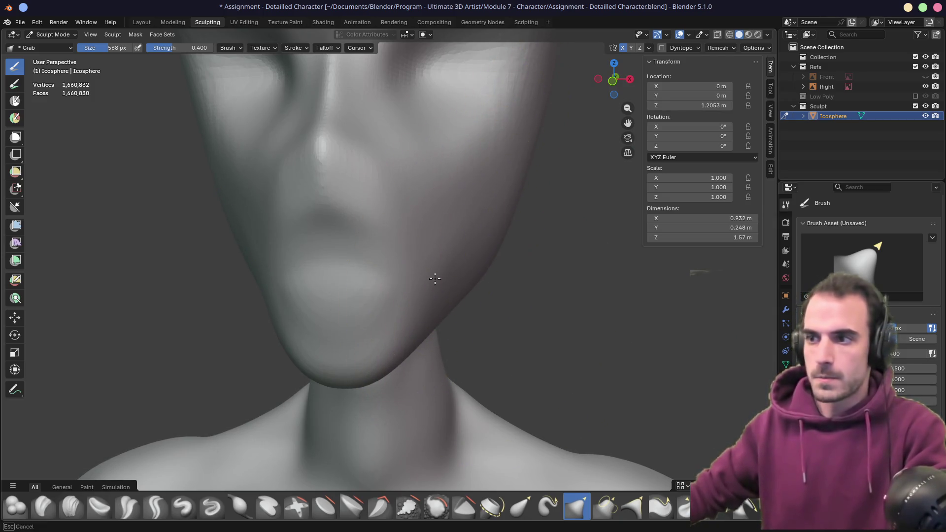
mouse_move(486, 278)
middle_down()
mouse_move(355, 265)
mouse_move(447, 242)
mouse_move(555, 253)
mouse_move(408, 253)
middle_up()
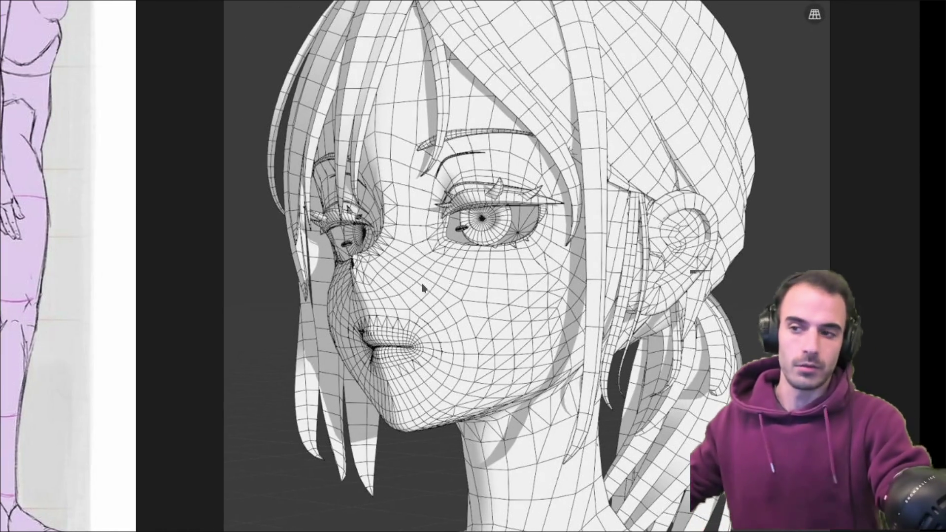
scroll(388, 353, down, 5)
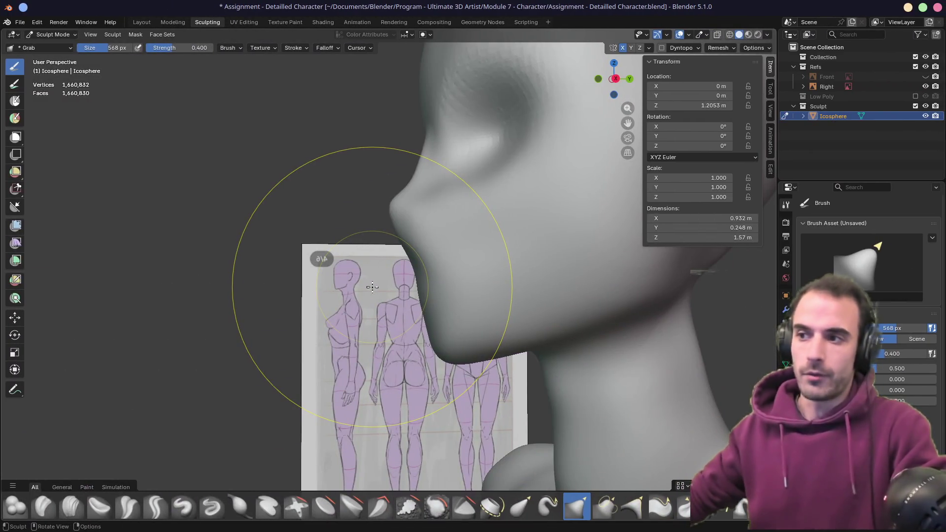
mouse_move(285, 264)
middle_down()
mouse_move(482, 313)
mouse_move(428, 294)
mouse_move(320, 323)
mouse_move(500, 289)
mouse_move(420, 268)
mouse_move(469, 297)
mouse_move(455, 309)
mouse_move(390, 288)
mouse_move(439, 270)
mouse_move(361, 273)
mouse_move(433, 253)
mouse_move(444, 228)
middle_up()
scroll(380, 285, up, 4)
key(alt+Tab)
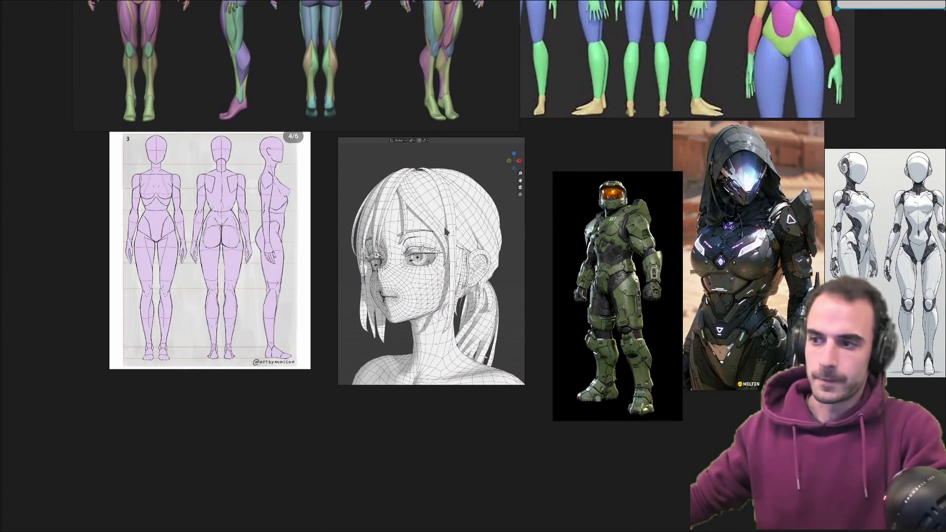
scroll(468, 310, up, 5)
scroll(427, 306, up, 1)
scroll(426, 297, down, 1)
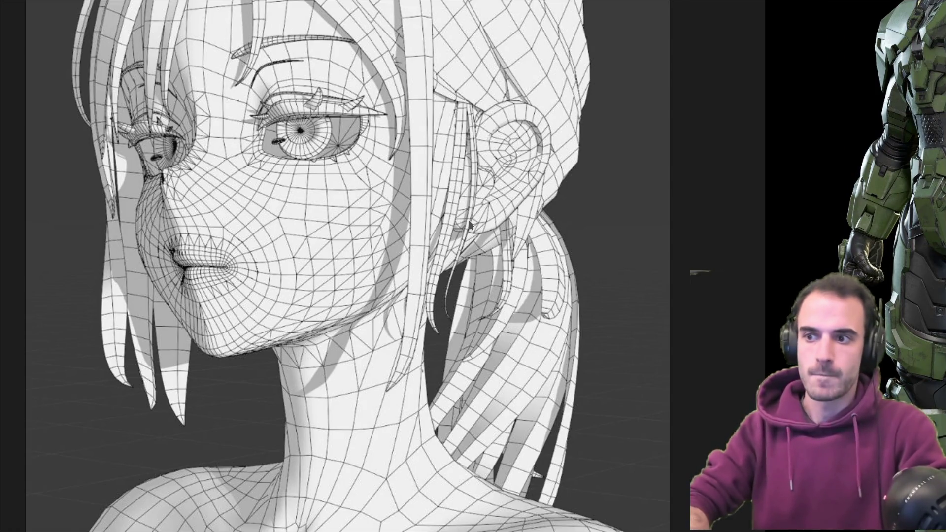
key(alt+Tab)
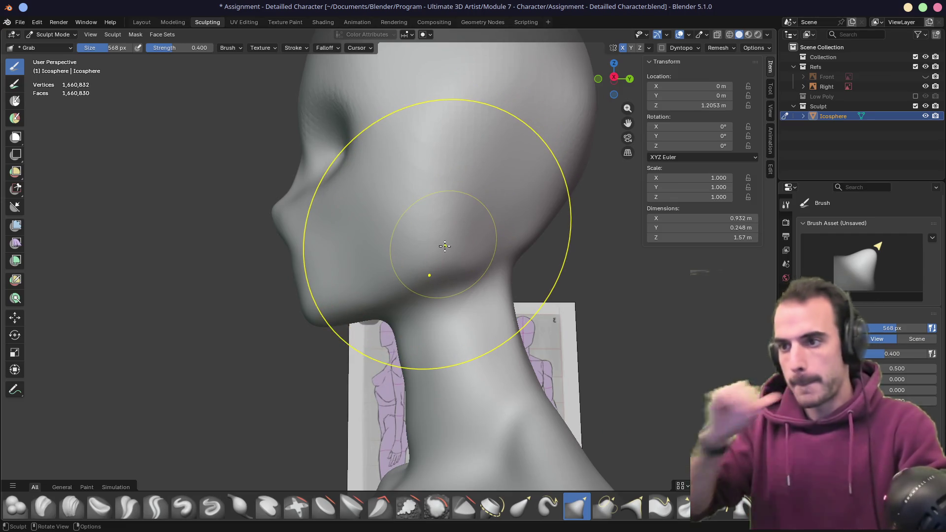
- Switch to Crease Polish and set its size to 194 px
key(shift+c)
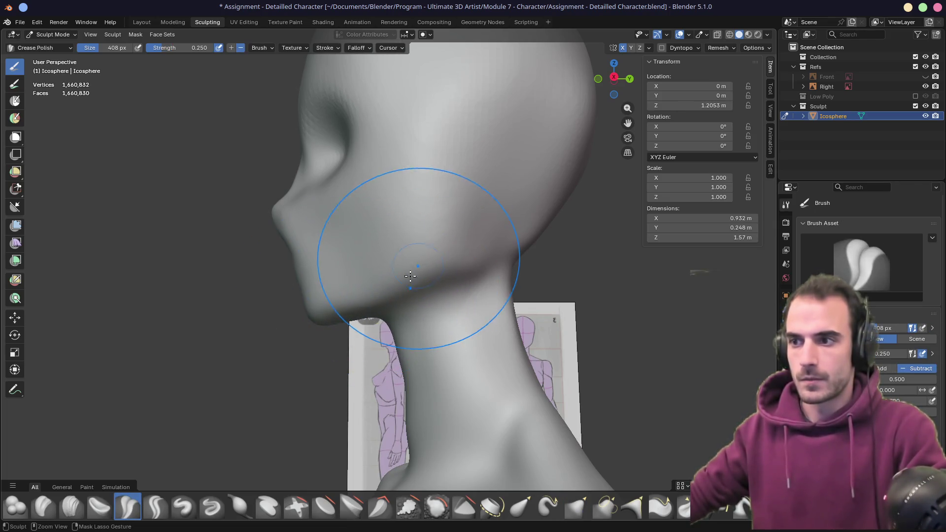
key(f)
click(353, 286)
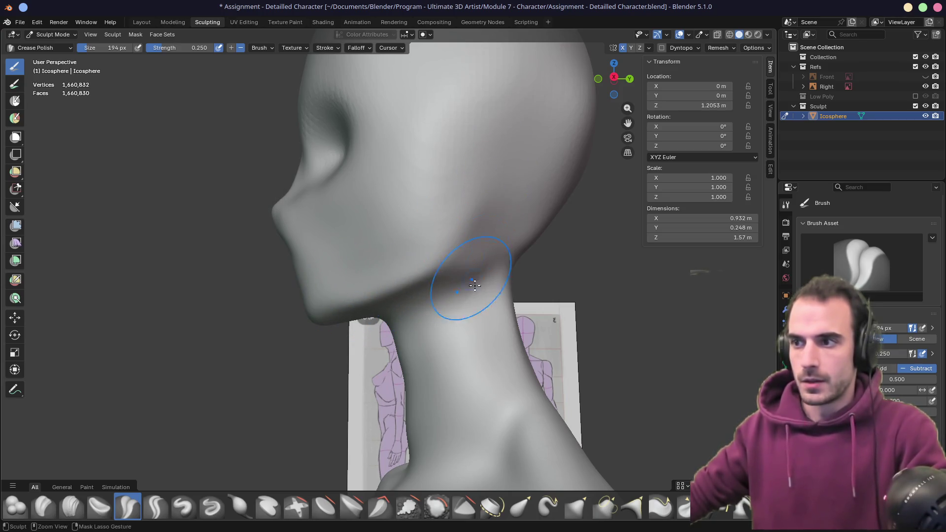
- Orbit around the head and neck, then enlarge the brush to 322 px
middle_drag(466, 283, 410, 262)
mouse_move(424, 176)
middle_down()
mouse_move(407, 239)
mouse_move(464, 211)
middle_up()
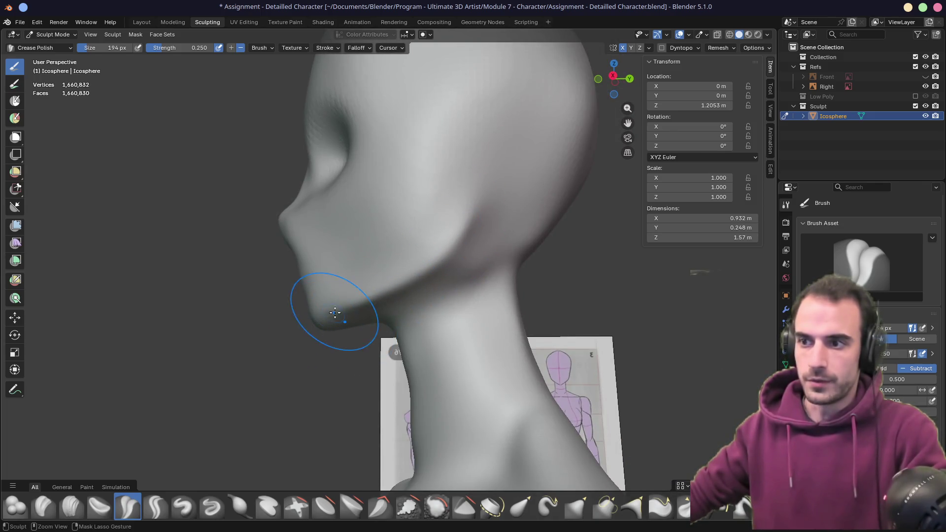
mouse_move(312, 333)
middle_down()
mouse_move(406, 323)
mouse_move(310, 294)
middle_up()
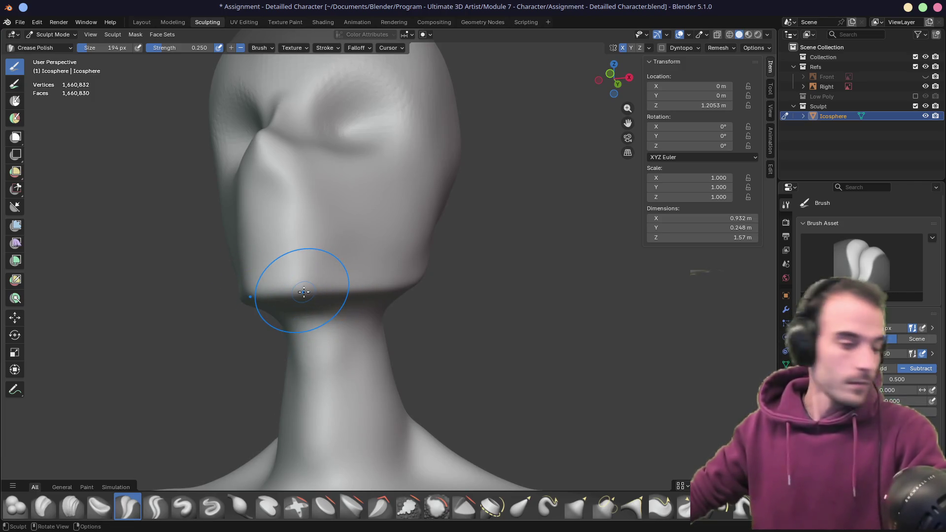
middle_drag(308, 275, 283, 301)
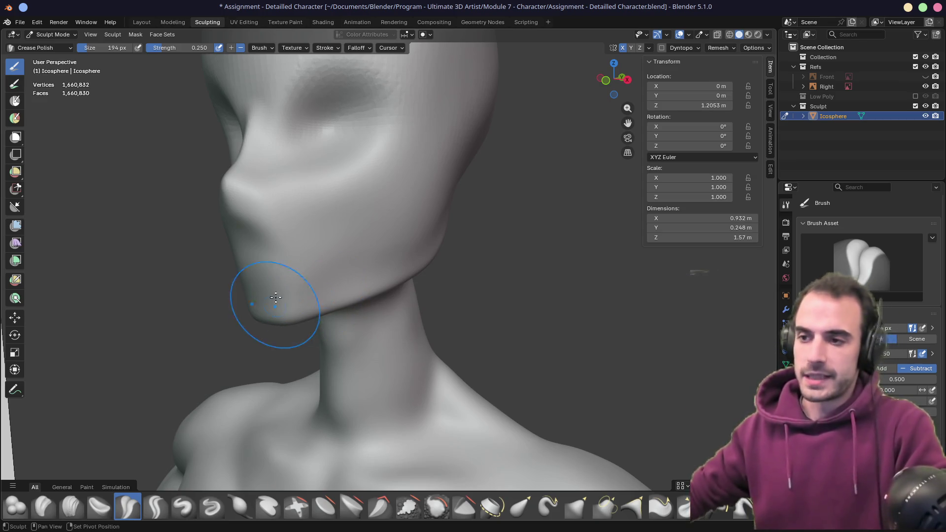
mouse_move(276, 297)
middle_down()
mouse_move(308, 275)
mouse_move(312, 302)
mouse_move(359, 308)
mouse_move(376, 281)
mouse_move(387, 283)
middle_up()
key(f)
click(474, 295)
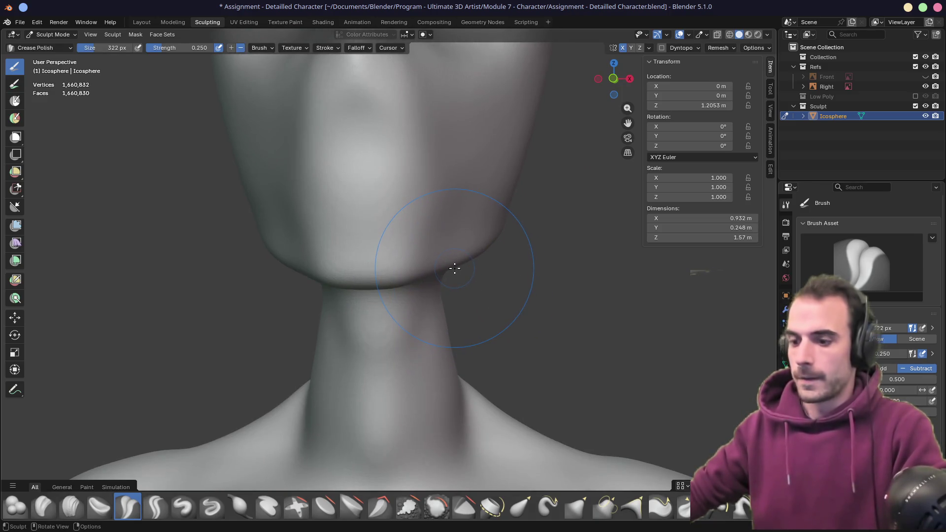
- Crease the underside of the jaw where it meets the neck with Crease Polish
key(c)
key(g)
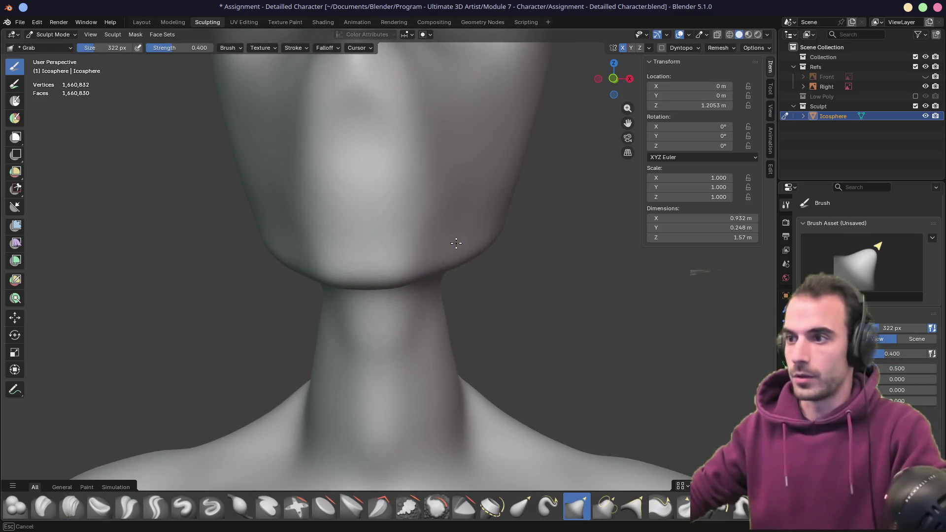
mouse_move(449, 247)
middle_down()
mouse_move(457, 243)
mouse_move(371, 247)
mouse_move(553, 194)
mouse_move(401, 253)
mouse_move(515, 257)
mouse_move(388, 263)
middle_up()
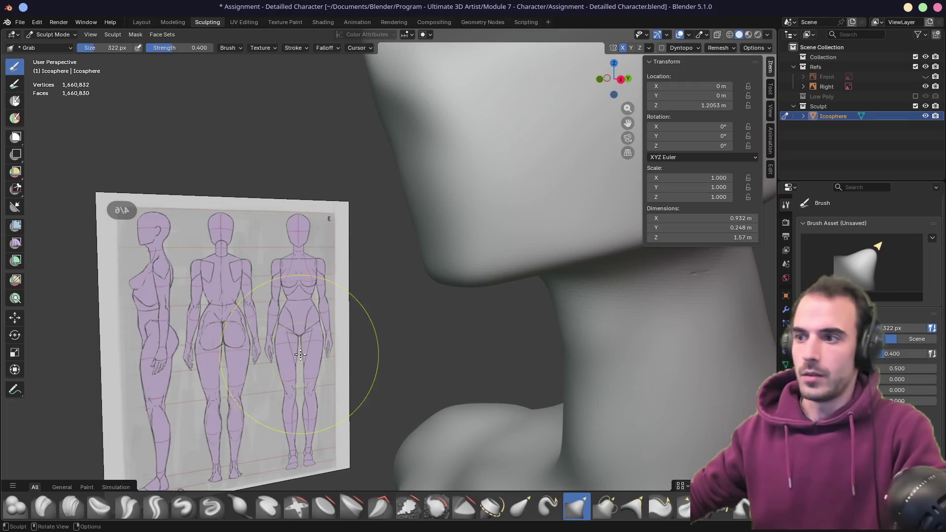
scroll(523, 282, up, 5)
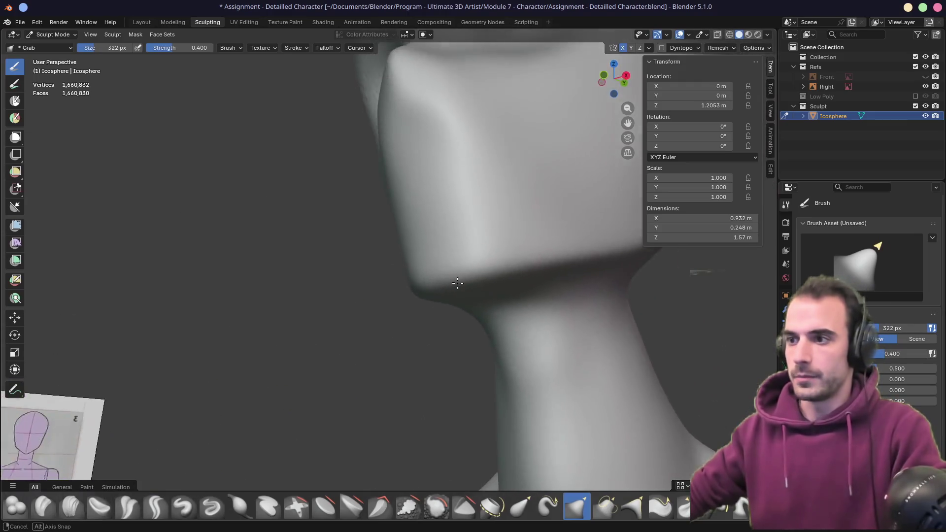
mouse_move(523, 282)
middle_down()
mouse_move(475, 308)
mouse_move(481, 291)
mouse_move(418, 312)
mouse_move(442, 291)
mouse_move(378, 331)
middle_up()
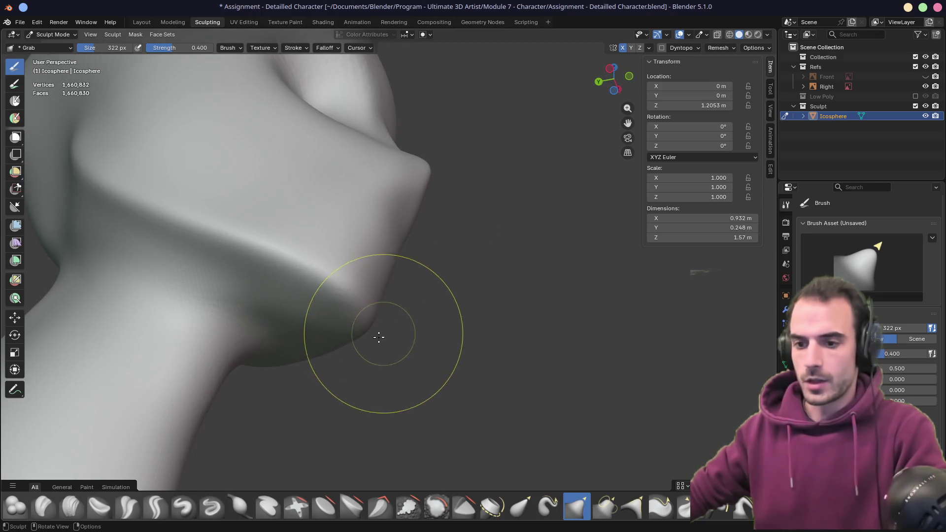
key(shift+c)
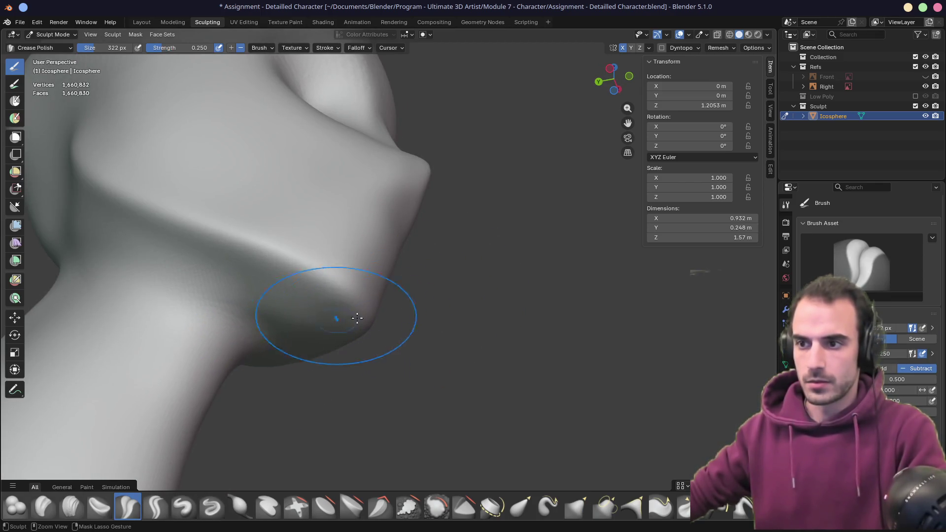
mouse_move(286, 338)
mouse_down()
mouse_move(327, 316)
mouse_move(289, 340)
mouse_move(391, 313)
mouse_move(207, 364)
mouse_up()
- Pull the nose tip out to a sharper point and reshape the nose bridge with Grab
mouse_move(207, 363)
middle_down()
mouse_move(344, 323)
mouse_move(243, 323)
mouse_move(365, 314)
mouse_move(479, 329)
mouse_move(502, 310)
mouse_move(494, 240)
middle_up()
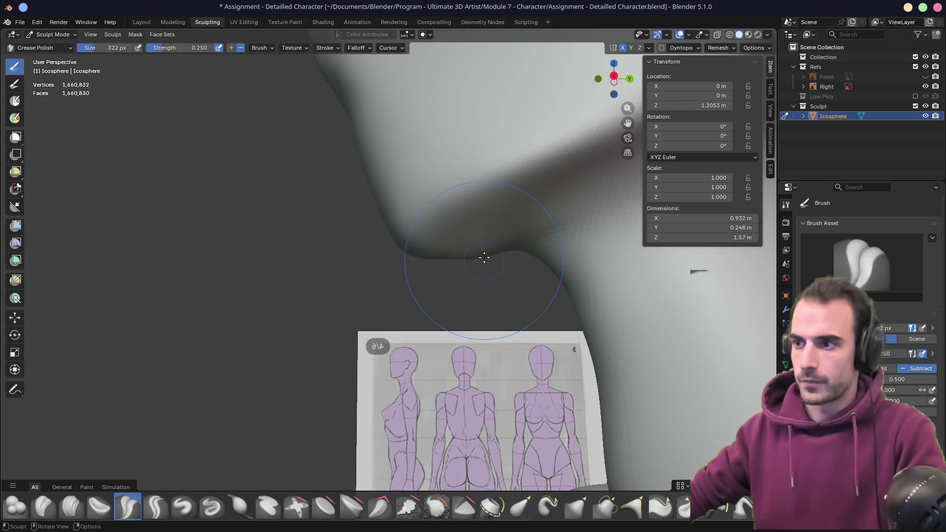
mouse_move(464, 240)
middle_down()
mouse_move(496, 226)
mouse_move(596, 234)
mouse_move(551, 249)
mouse_move(413, 246)
mouse_move(454, 248)
mouse_move(409, 279)
middle_up()
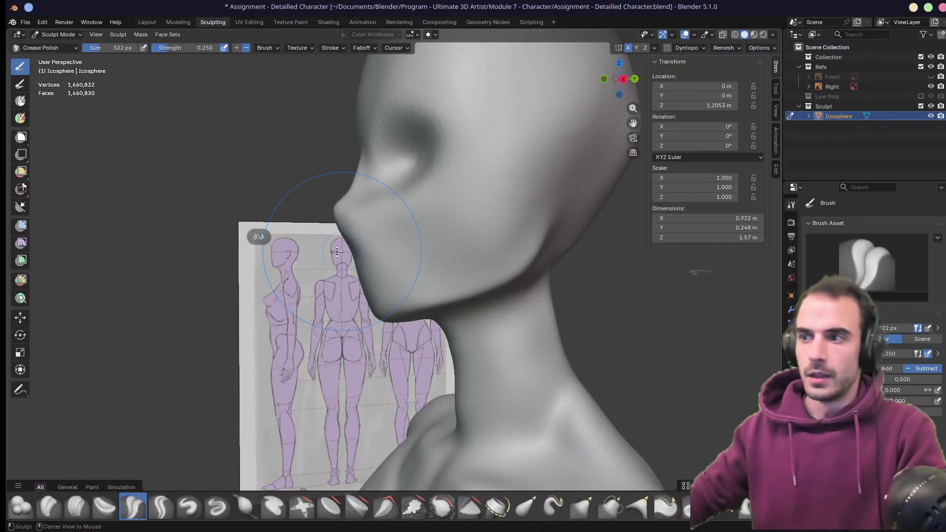
mouse_move(335, 250)
middle_down()
mouse_move(519, 253)
mouse_move(498, 257)
middle_up()
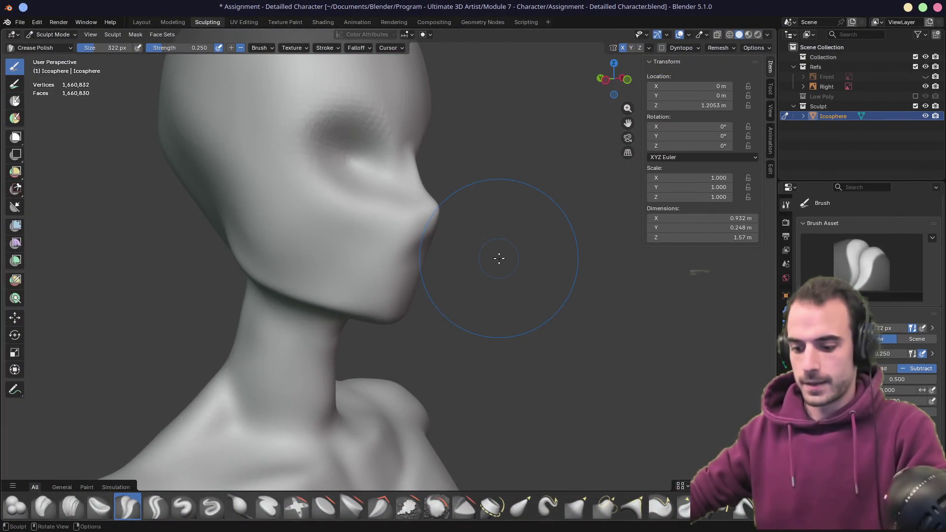
key(g)
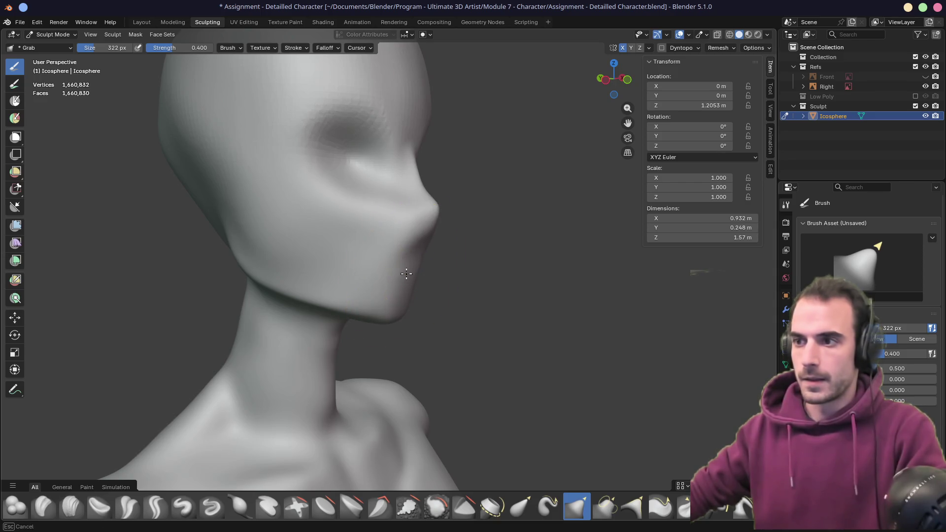
mouse_move(423, 239)
middle_down()
mouse_move(443, 239)
mouse_move(443, 222)
middle_up()
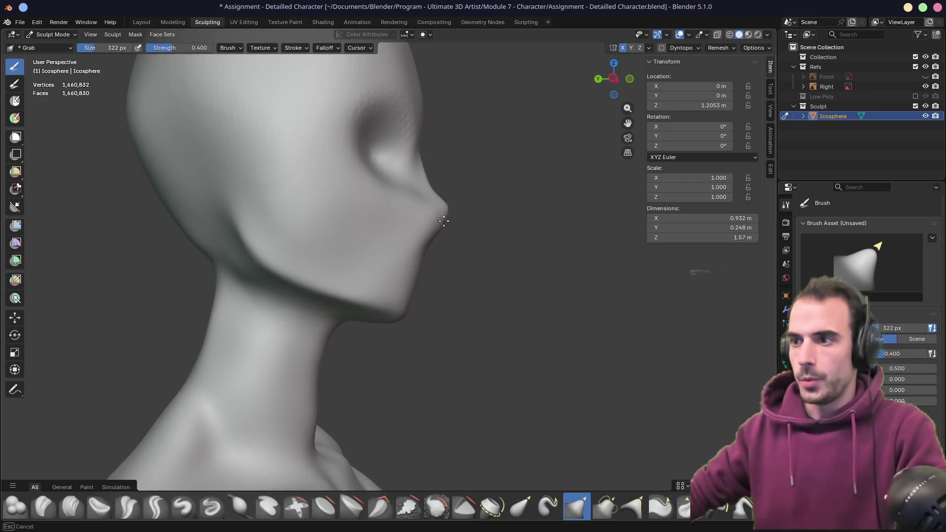
drag(418, 178, 437, 222)
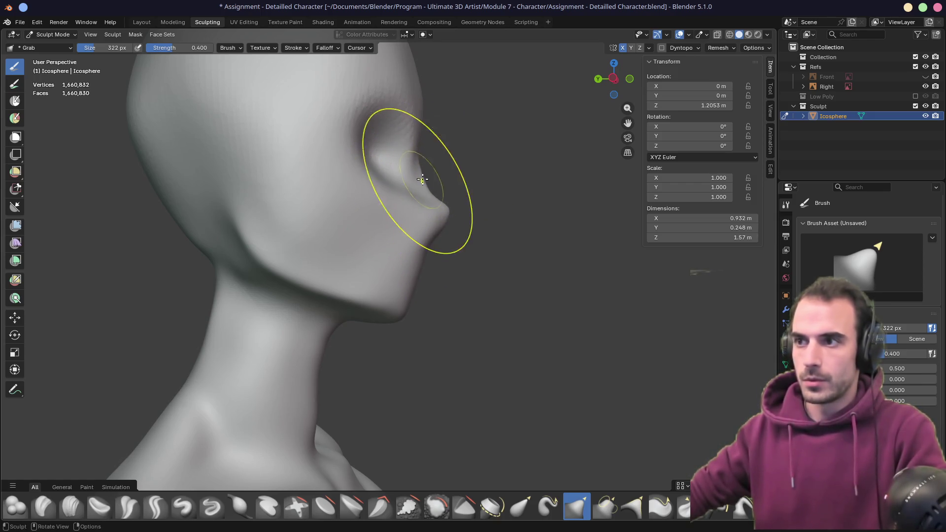
mouse_move(418, 176)
mouse_down()
mouse_move(400, 158)
mouse_move(428, 154)
mouse_up()
- Deepen the eye socket and pull the cheek and eye area into a crease
mouse_move(429, 154)
middle_down()
mouse_move(448, 264)
mouse_move(404, 300)
middle_up()
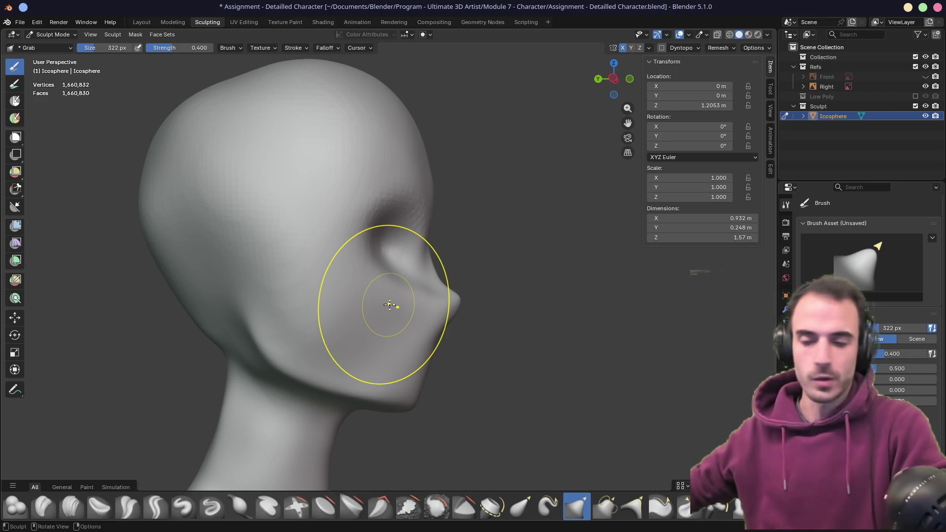
shift+middle_drag(453, 285, 396, 253)
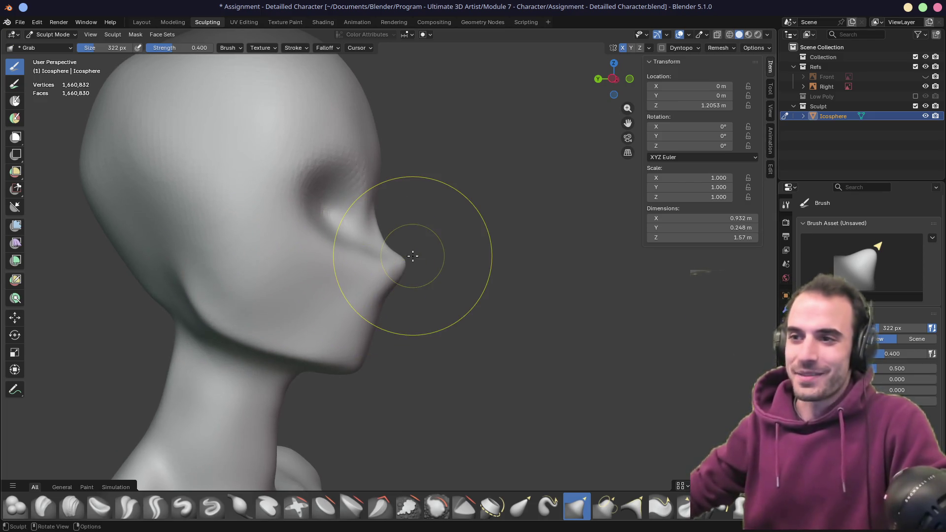
drag(347, 178, 329, 206)
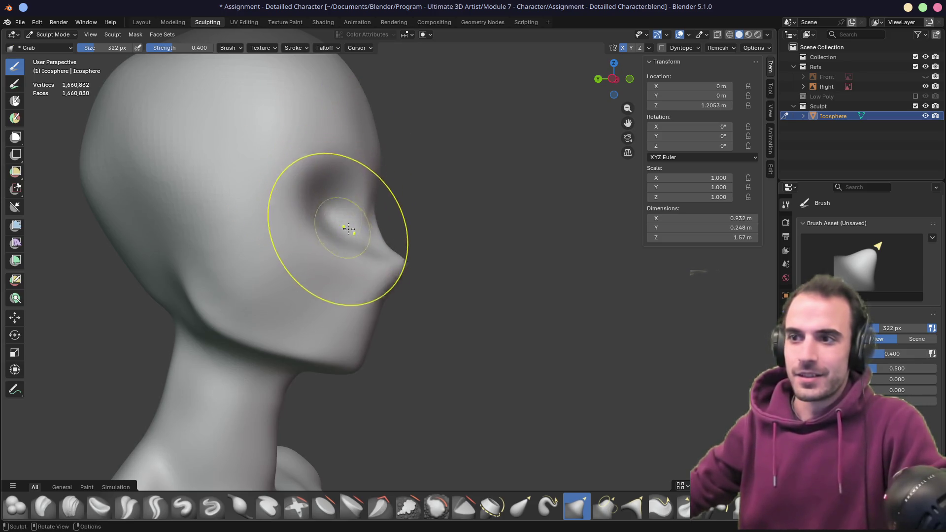
mouse_move(348, 226)
middle_down()
mouse_move(281, 232)
mouse_move(394, 246)
mouse_move(411, 228)
middle_up()
drag(412, 228, 430, 253)
middle_drag(429, 252, 443, 266)
drag(428, 272, 416, 298)
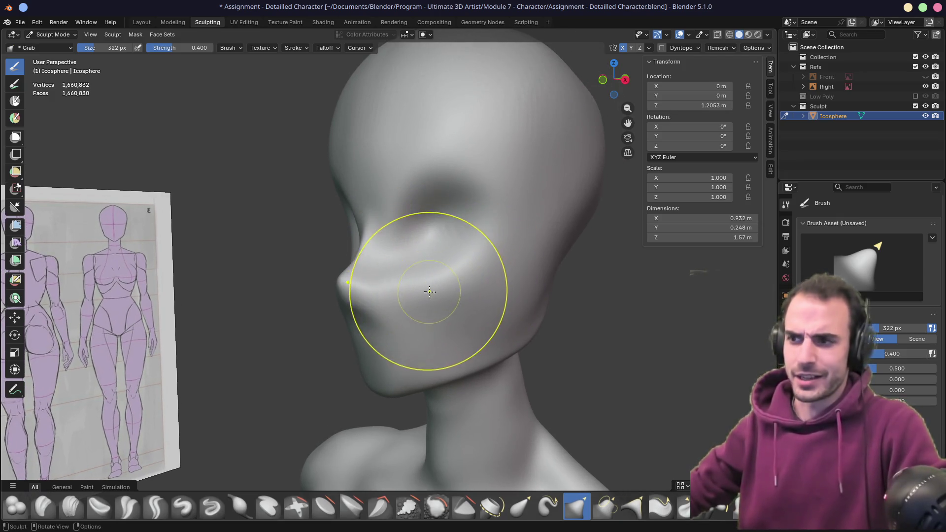
middle_drag(416, 297, 454, 271)
- Orbit around the face to check the new crease, then switch back to Crease Polish
drag(453, 270, 417, 297)
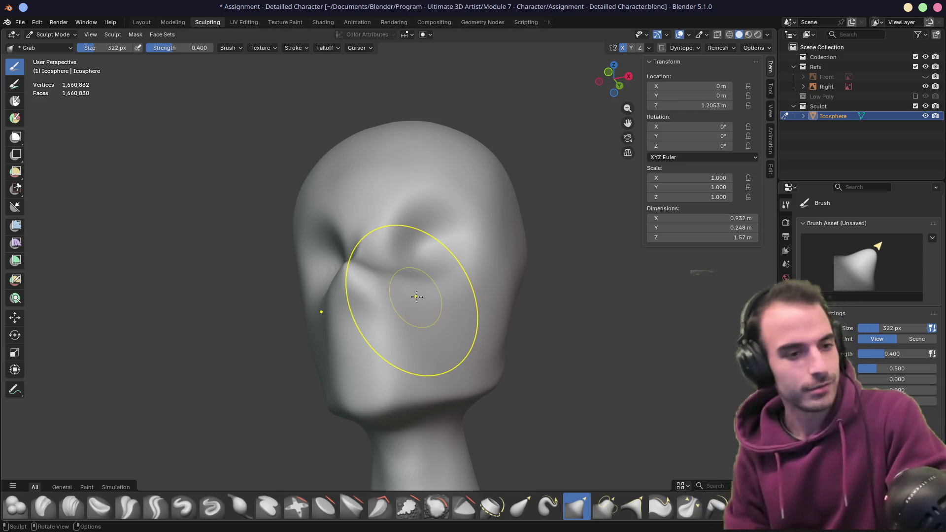
mouse_move(417, 296)
middle_down()
mouse_move(443, 291)
mouse_move(344, 294)
mouse_move(462, 291)
mouse_move(333, 286)
middle_up()
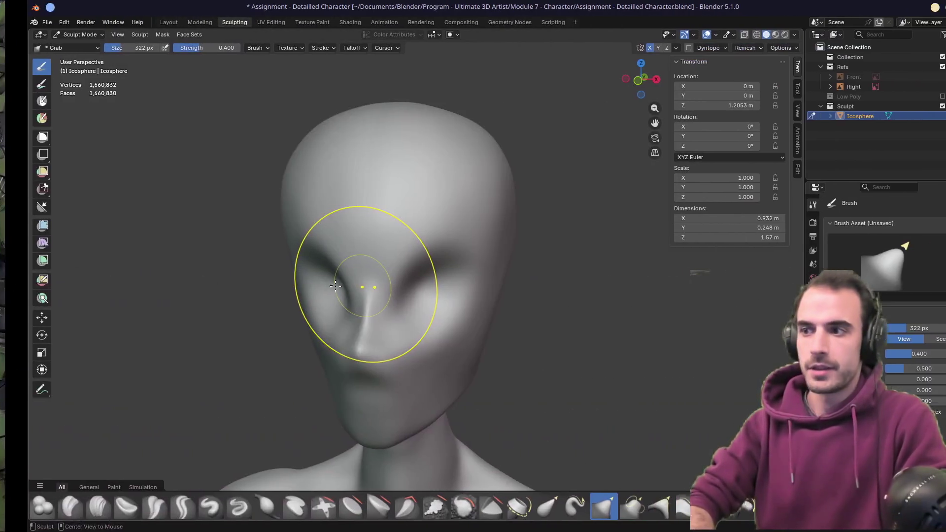
mouse_move(348, 285)
middle_down()
mouse_move(333, 296)
mouse_move(443, 281)
middle_up()
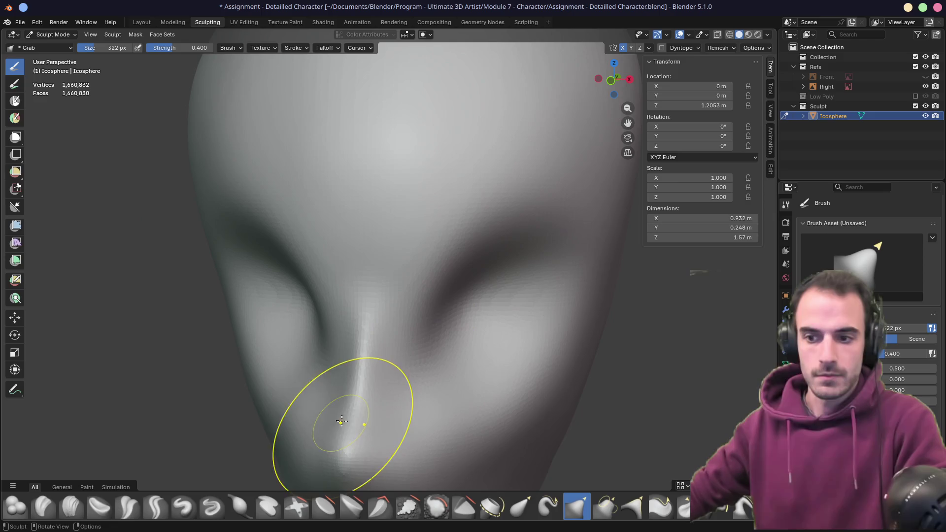
click(129, 505)
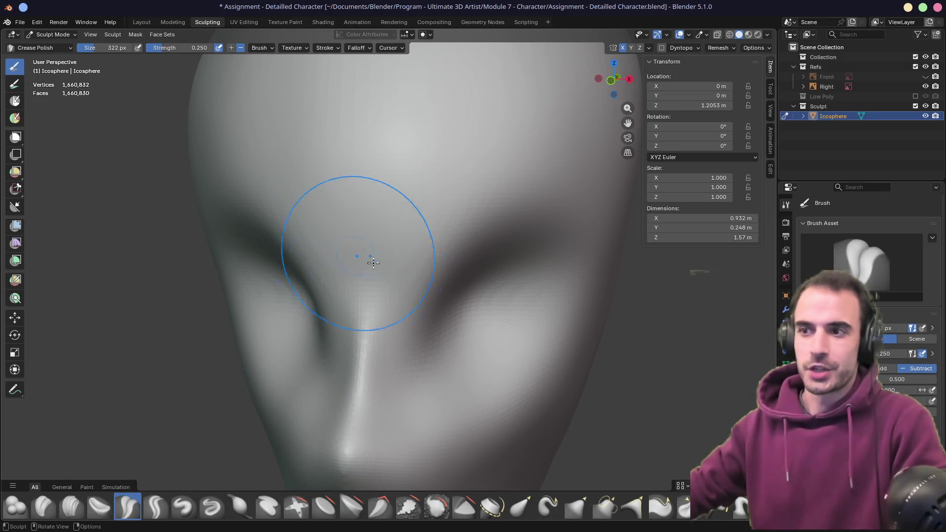
- Set the Crease Polish size to 232 px and inspect the forehead and brow from several angles
key(f)
click(372, 190)
mouse_move(373, 190)
middle_down()
mouse_move(397, 221)
mouse_move(380, 207)
mouse_move(376, 214)
mouse_move(384, 244)
mouse_move(438, 235)
middle_up()
mouse_move(318, 224)
ctrl+middle_down()
mouse_move(340, 224)
mouse_move(318, 224)
ctrl+middle_up()
middle_drag(115, 170, 345, 212)
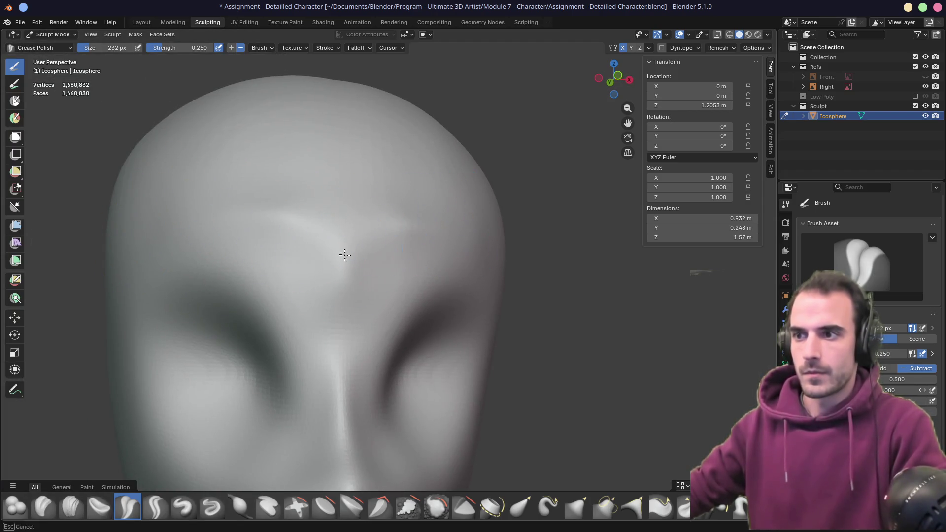
mouse_move(345, 255)
middle_down()
mouse_move(369, 264)
mouse_move(401, 222)
middle_up()
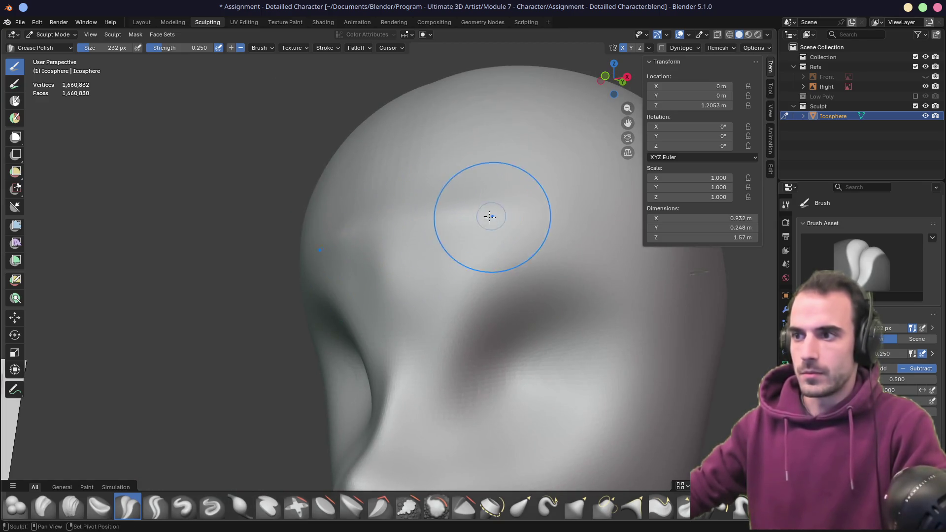
mouse_move(553, 249)
middle_down()
mouse_move(456, 226)
mouse_move(408, 182)
middle_up()
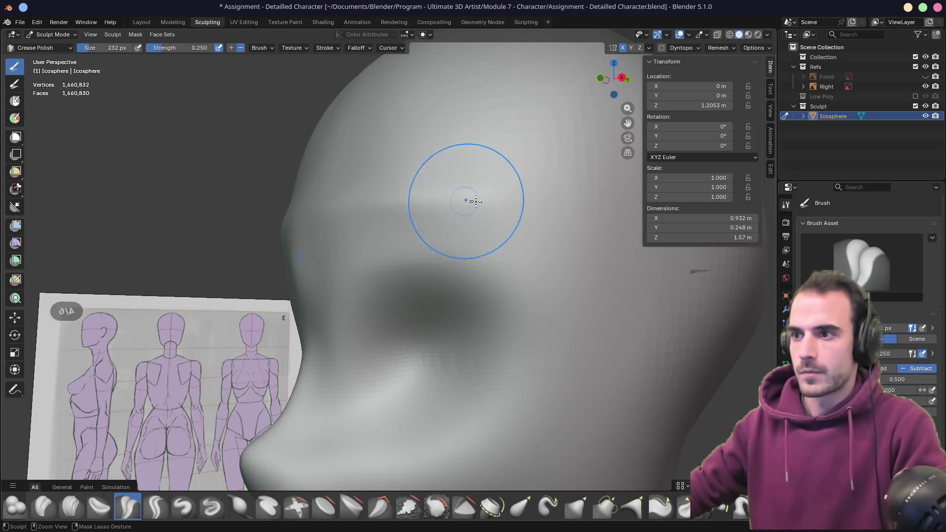
middle_drag(286, 257, 437, 258)
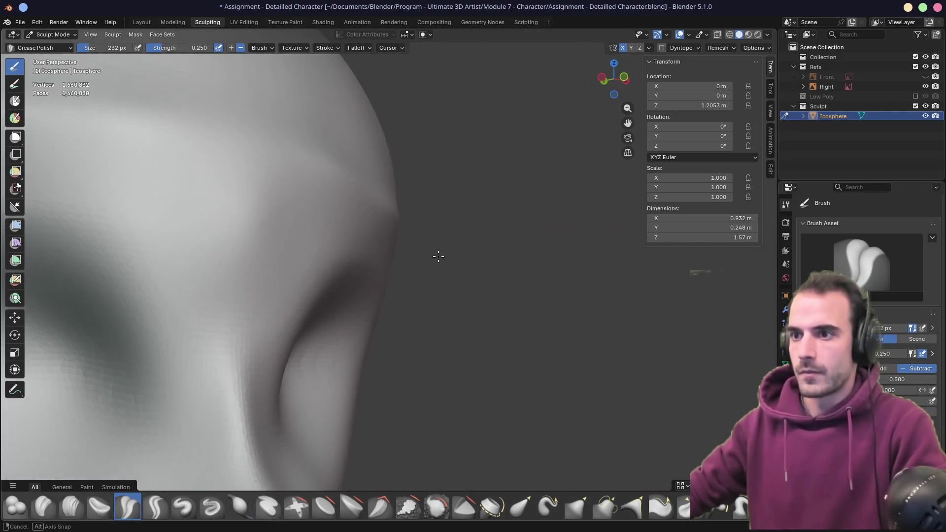
middle_drag(388, 205, 317, 224)
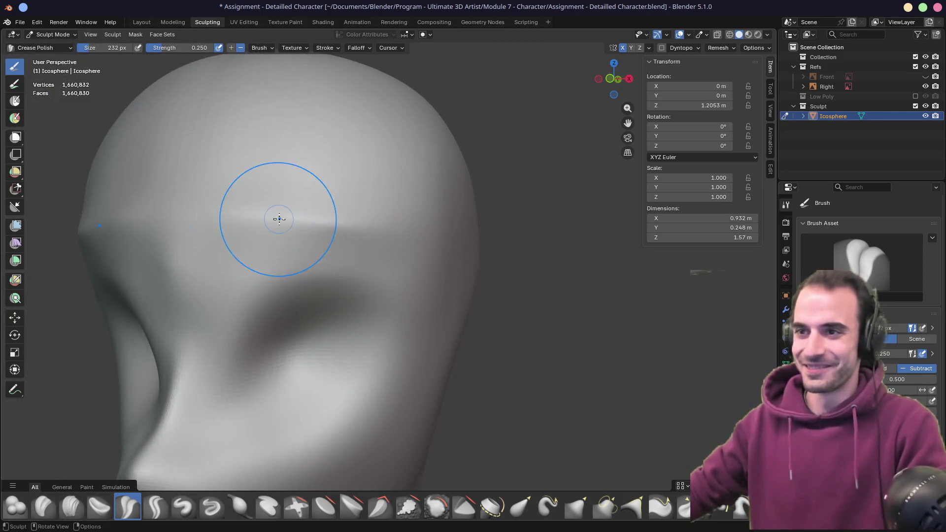
mouse_move(419, 222)
middle_down()
mouse_move(462, 228)
mouse_move(380, 222)
middle_up()
- Review the head from side, back and neck angles, ending on a front view of head and torso
scroll(374, 230, down, 3)
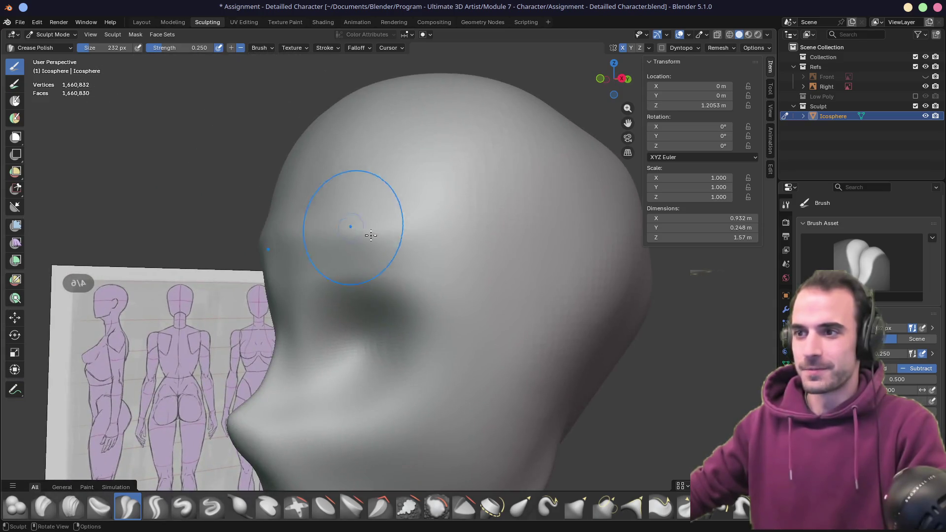
middle_drag(288, 230, 285, 230)
middle_drag(423, 240, 493, 238)
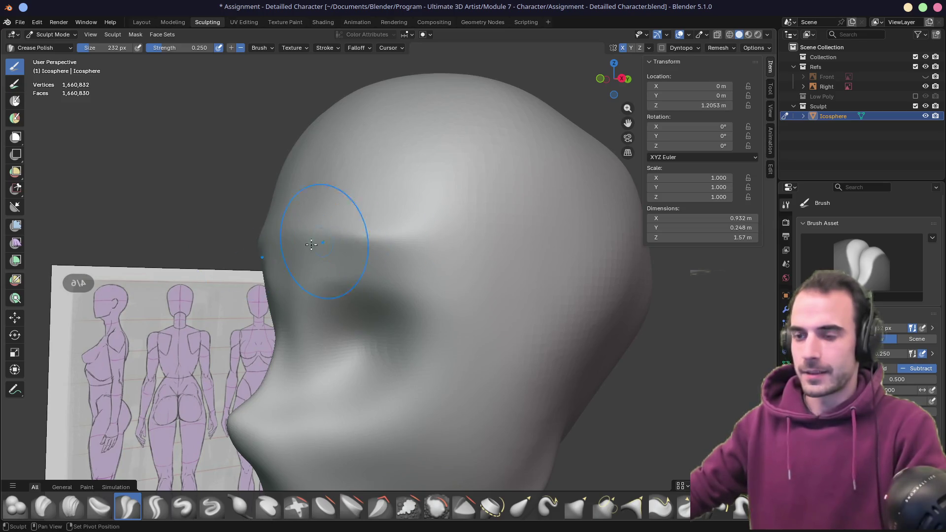
mouse_move(312, 244)
middle_down()
mouse_move(389, 246)
mouse_move(264, 247)
mouse_move(343, 255)
middle_up()
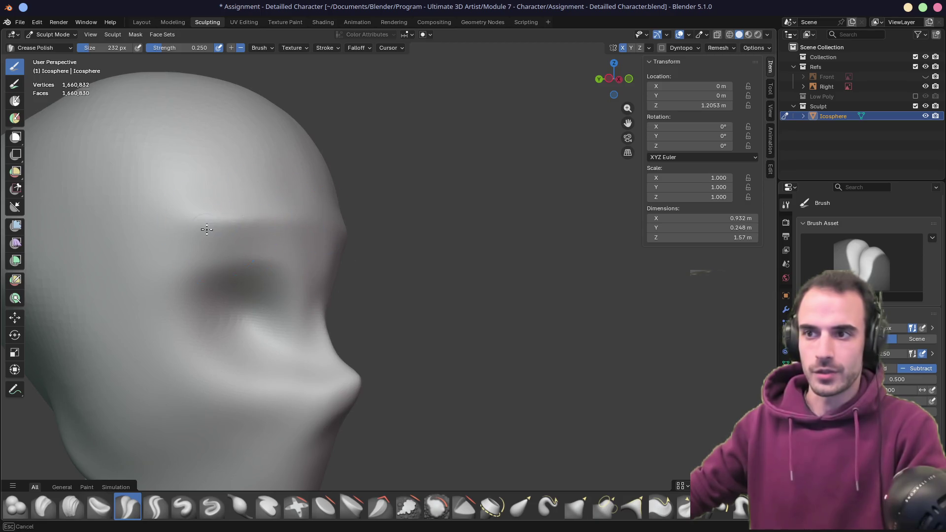
mouse_move(325, 212)
middle_down()
mouse_move(186, 205)
mouse_move(379, 262)
mouse_move(433, 264)
mouse_move(462, 247)
mouse_move(422, 270)
middle_up()
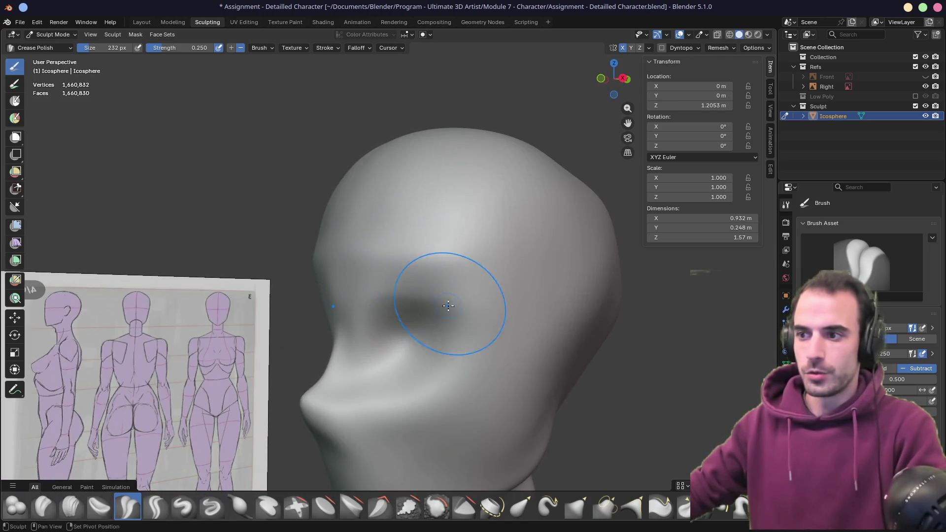
mouse_move(447, 306)
middle_down()
mouse_move(422, 176)
mouse_move(391, 194)
mouse_move(371, 253)
mouse_move(405, 250)
middle_up()
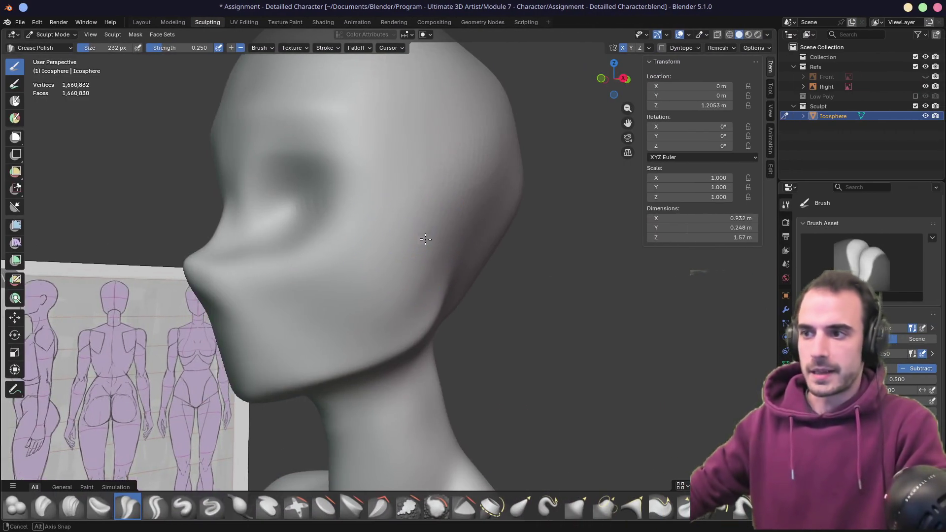
mouse_move(430, 216)
middle_down()
mouse_move(401, 215)
mouse_move(401, 152)
mouse_move(420, 170)
middle_up()
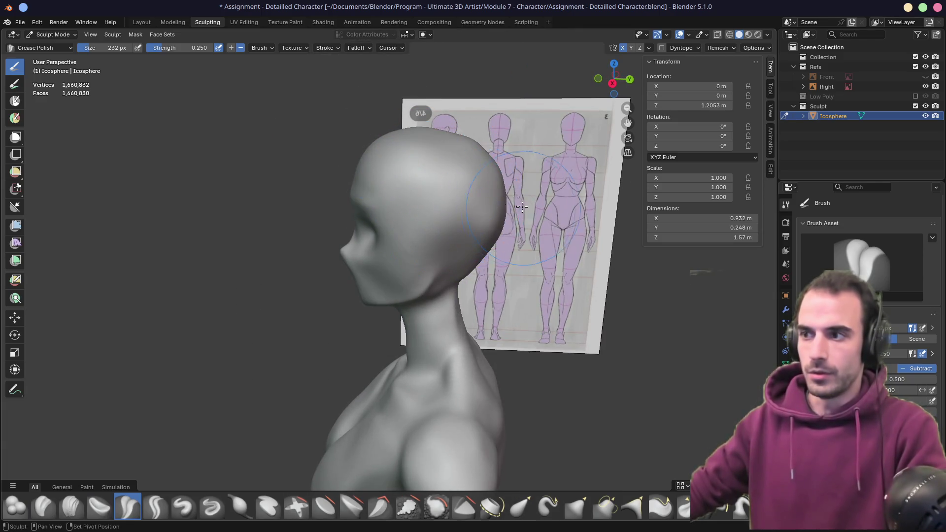
middle_drag(521, 206, 447, 231)
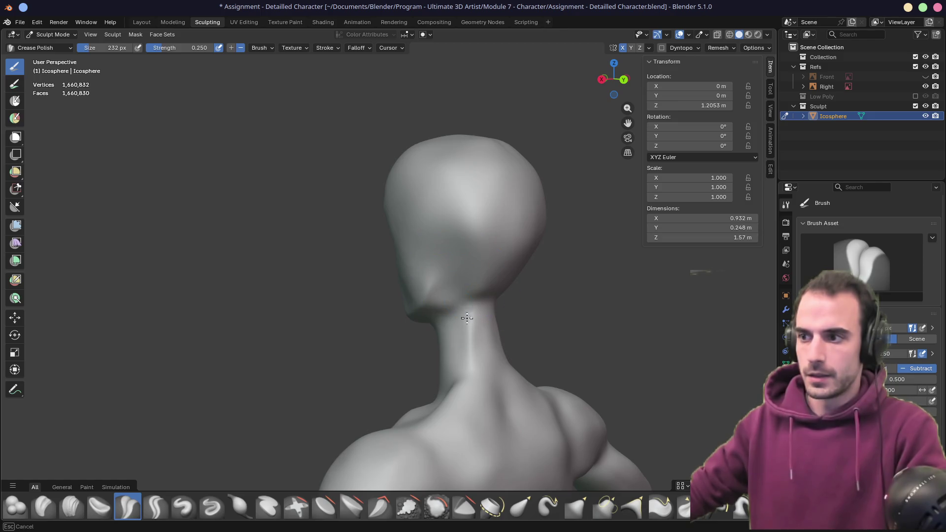
mouse_move(467, 317)
middle_down()
mouse_move(484, 292)
mouse_move(445, 295)
middle_up()
scroll(380, 274, up, 3)
middle_drag(379, 274, 517, 285)
scroll(473, 279, down, 4)
middle_drag(433, 274, 401, 274)
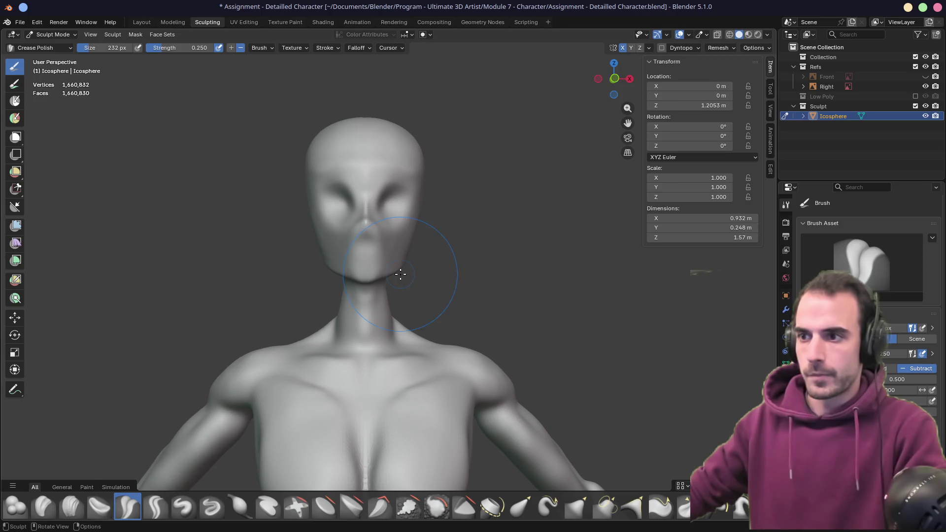
scroll(400, 274, up, 5)
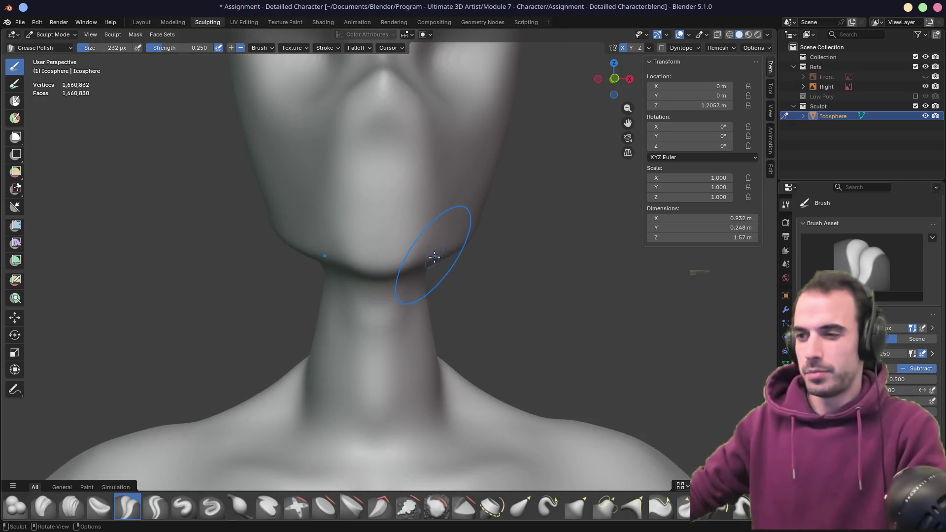
- Switch to Grab and enlarge it to 314 px, then 426 px
key(g)
key(f)
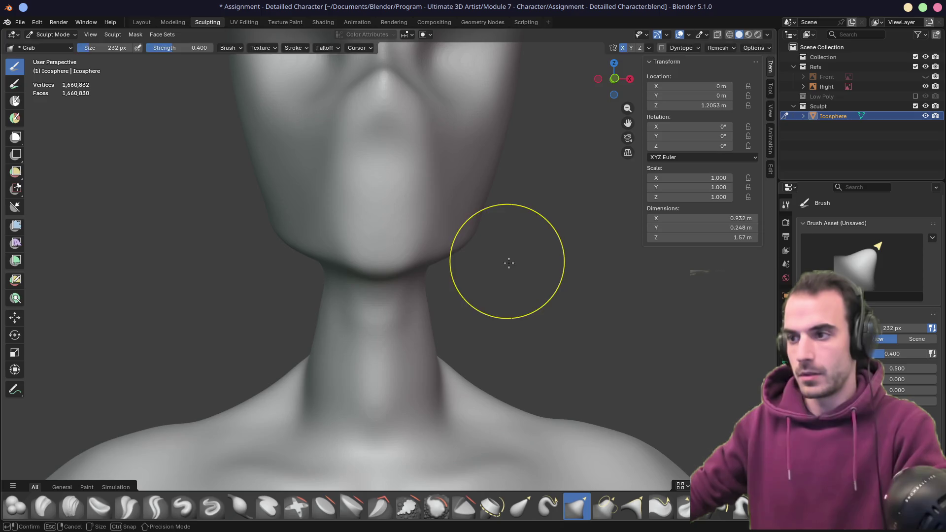
click(509, 263)
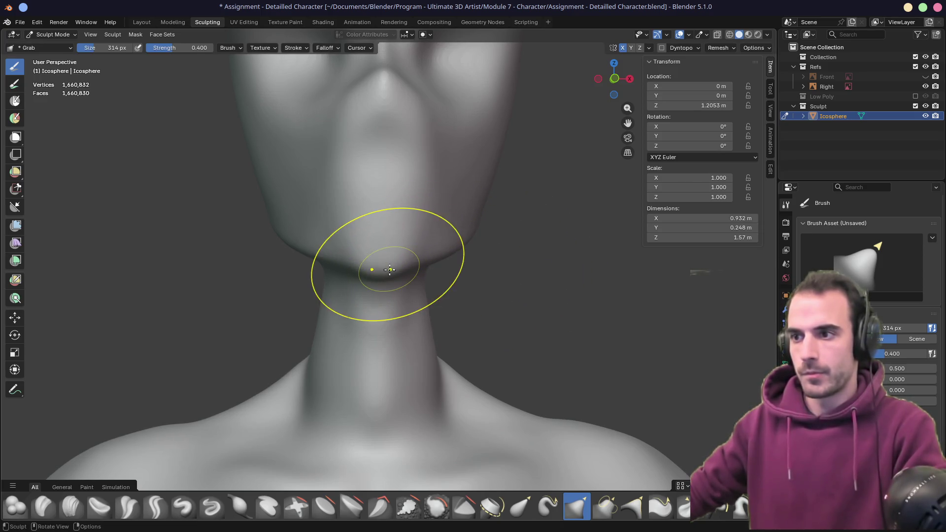
mouse_move(432, 262)
middle_down()
mouse_move(348, 270)
mouse_move(268, 264)
mouse_move(417, 263)
mouse_move(300, 276)
middle_up()
key(f)
click(276, 276)
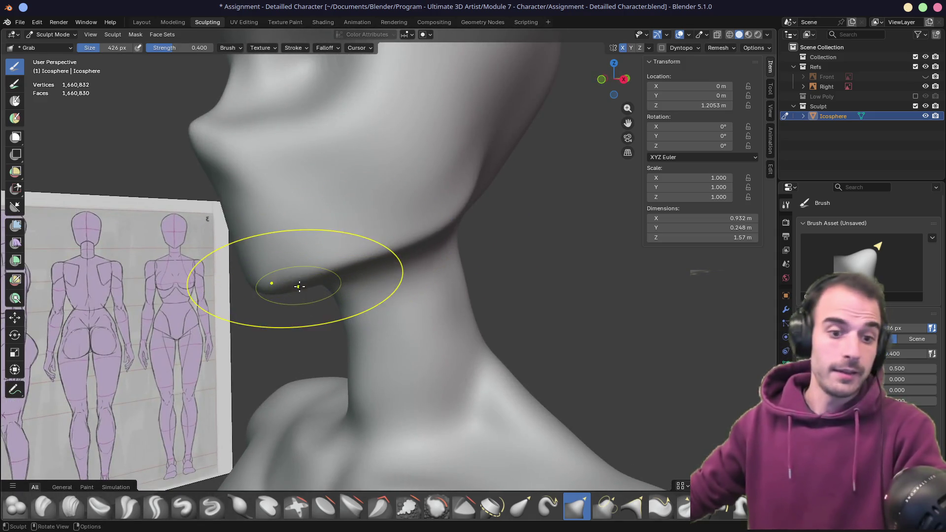
- Pull the chin and jaw underside into a rounder shape, then select Crease Polish
drag(299, 286, 297, 291)
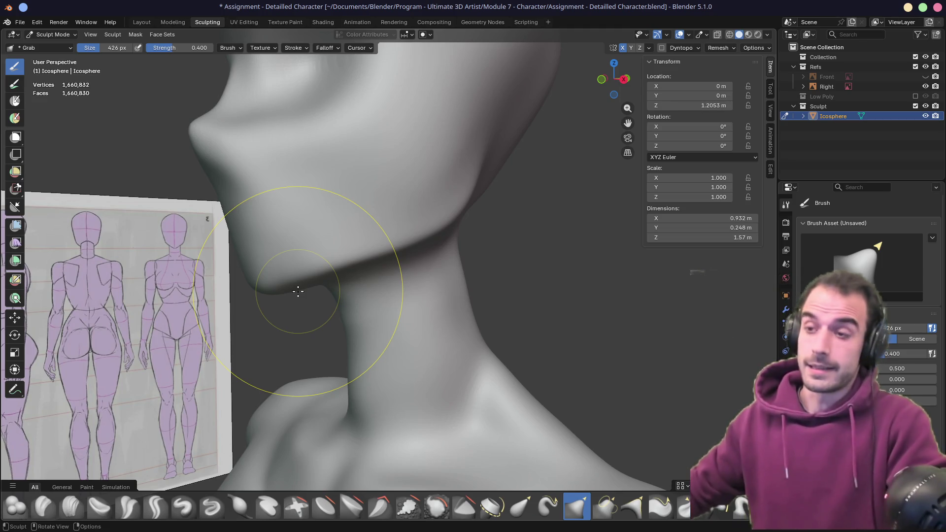
drag(297, 291, 298, 290)
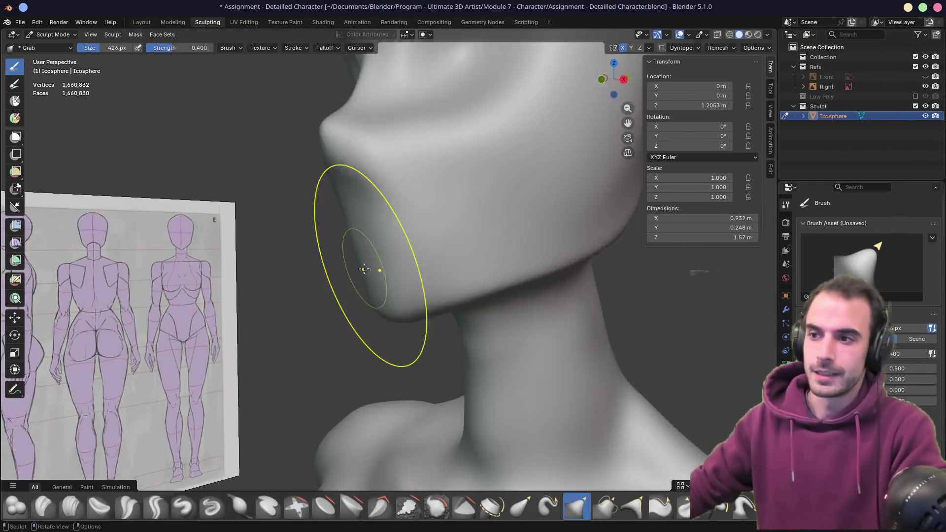
mouse_move(363, 269)
middle_down()
mouse_move(363, 258)
mouse_move(414, 278)
middle_up()
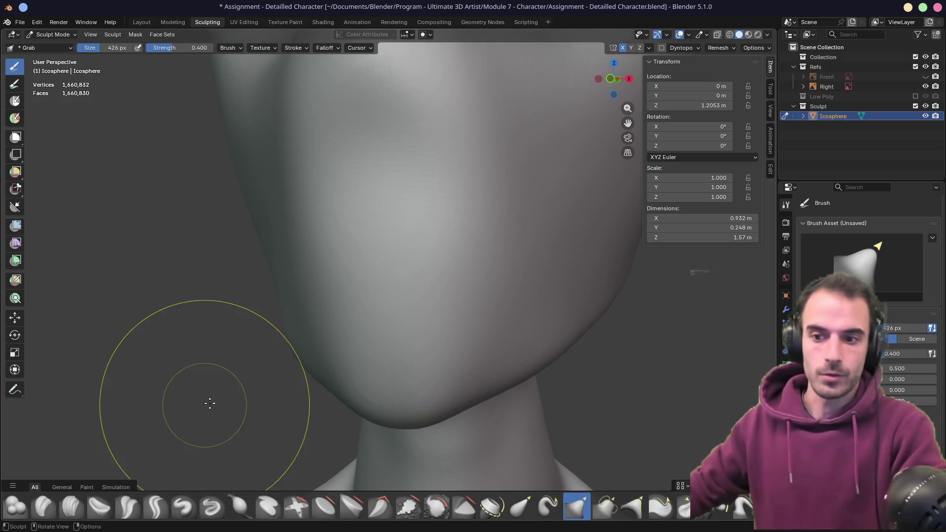
key(shift+c)
- Switch to the Crease Sharp brush at 70 px and carve a horizontal mouth line across the face
key(f)
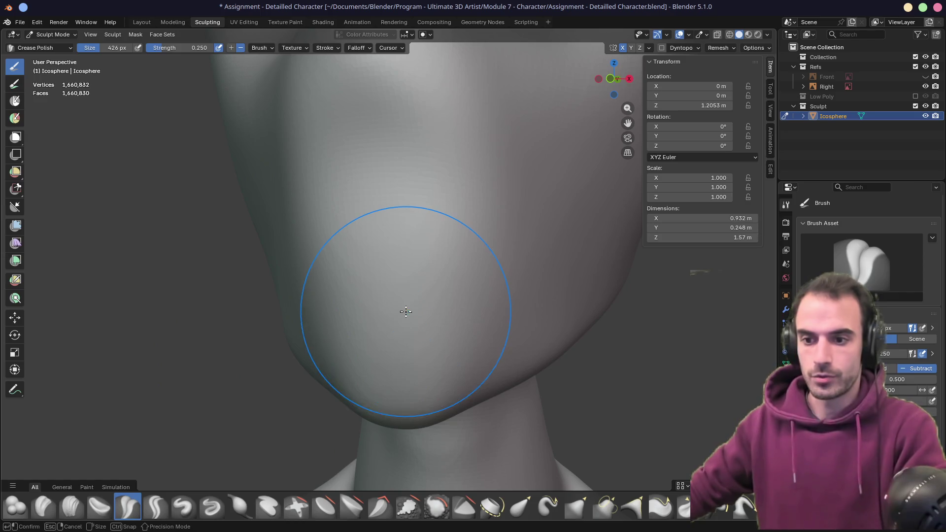
click(338, 260)
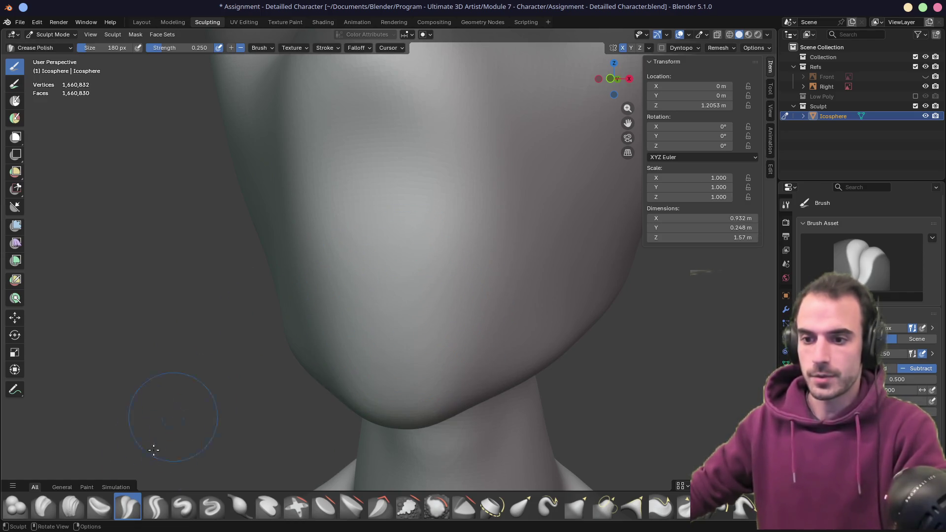
click(153, 507)
key(f)
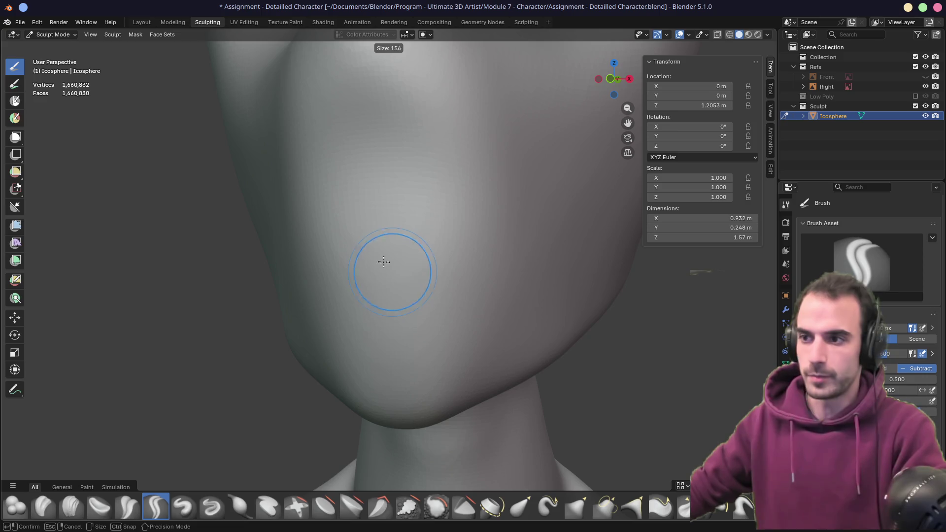
click(366, 251)
drag(298, 269, 503, 267)
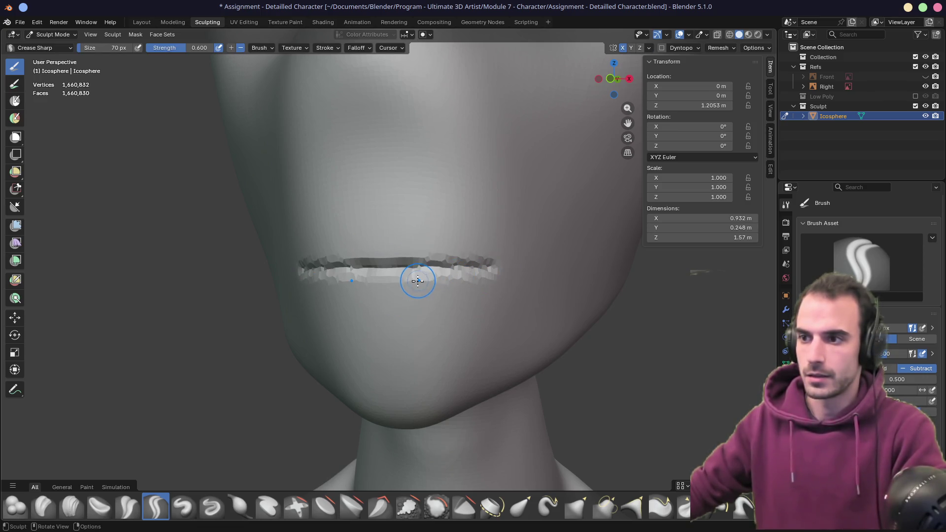
- Undo the first crease, re-carve the mouth line across the chin, and save the sculpt
middle_drag(418, 280, 326, 284)
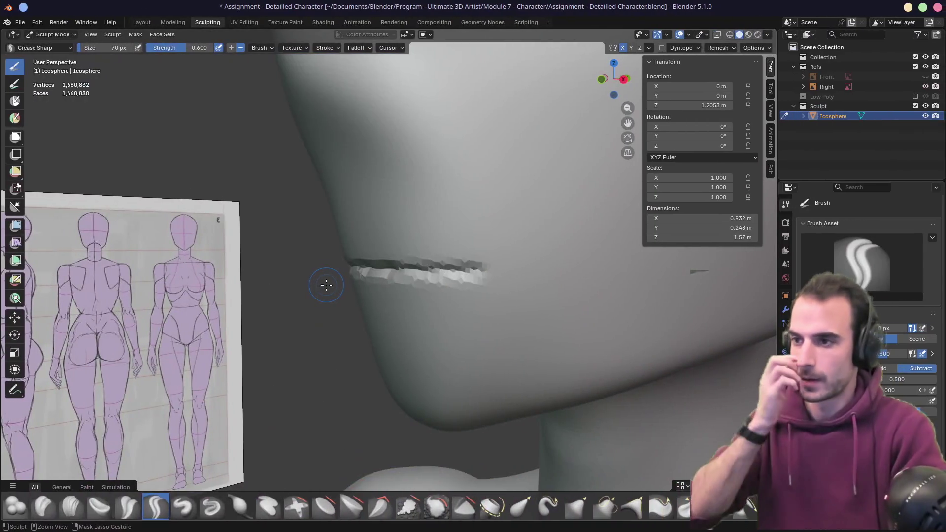
key(ctrl+z)
middle_drag(264, 249, 353, 241)
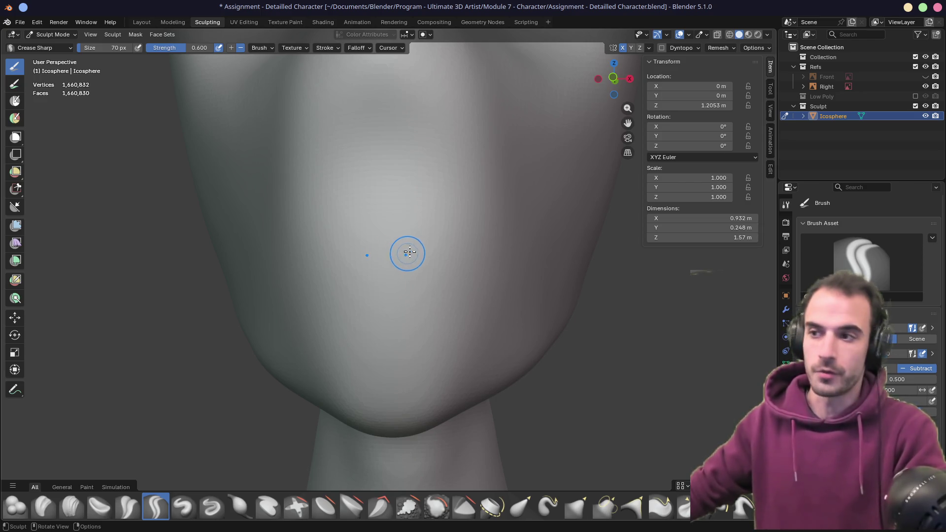
mouse_move(409, 252)
middle_down()
mouse_move(348, 237)
mouse_move(446, 232)
mouse_move(395, 239)
mouse_move(422, 208)
mouse_move(392, 265)
middle_up()
scroll(389, 273, up, 10)
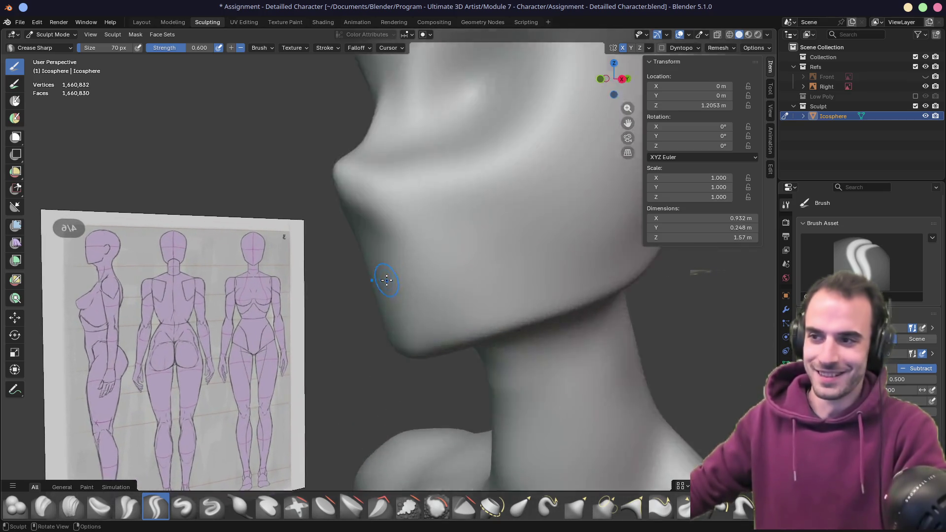
scroll(337, 308, down, 5)
scroll(359, 247, up, 7)
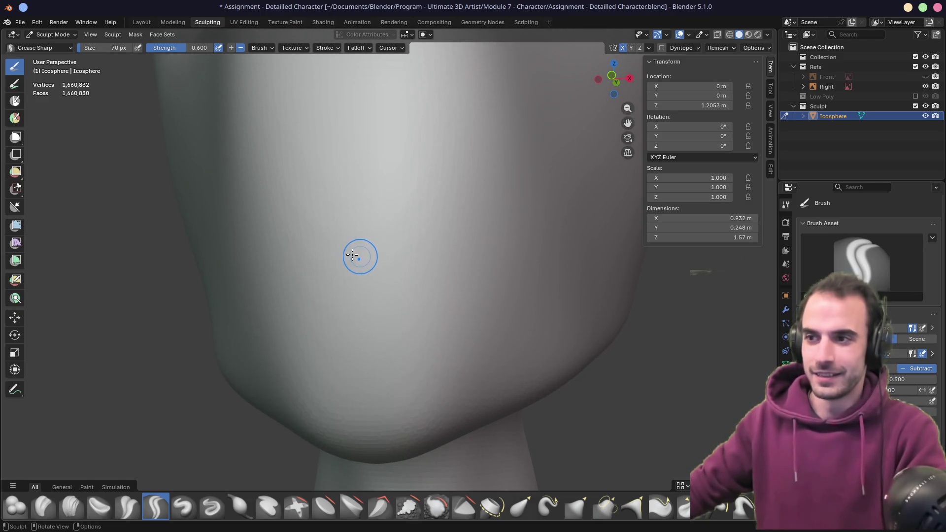
mouse_move(334, 242)
mouse_down()
mouse_move(428, 247)
mouse_move(325, 247)
mouse_move(468, 250)
mouse_up()
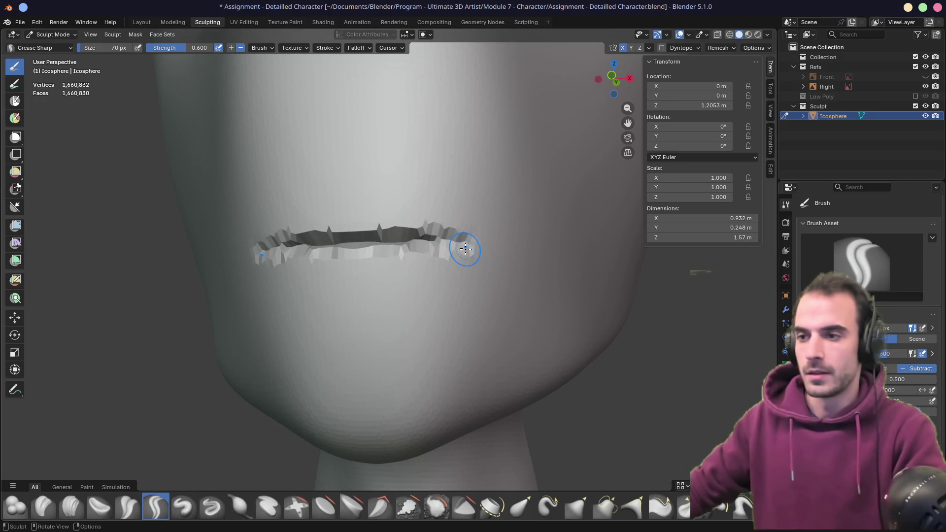
key(ctrl+s)
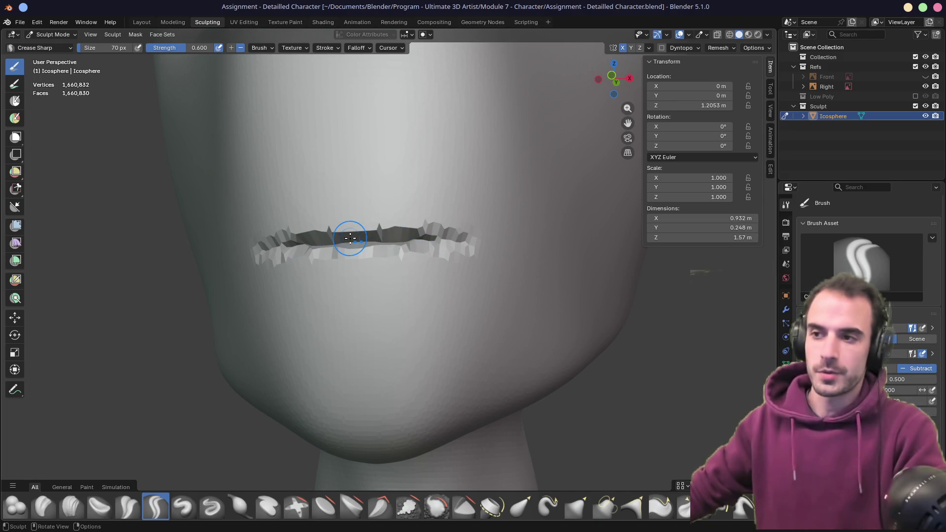
- Deepen the mouth crease, undo it, and re-sculpt the crease along the mouth
mouse_move(350, 238)
mouse_down()
mouse_move(467, 233)
mouse_move(446, 239)
mouse_up()
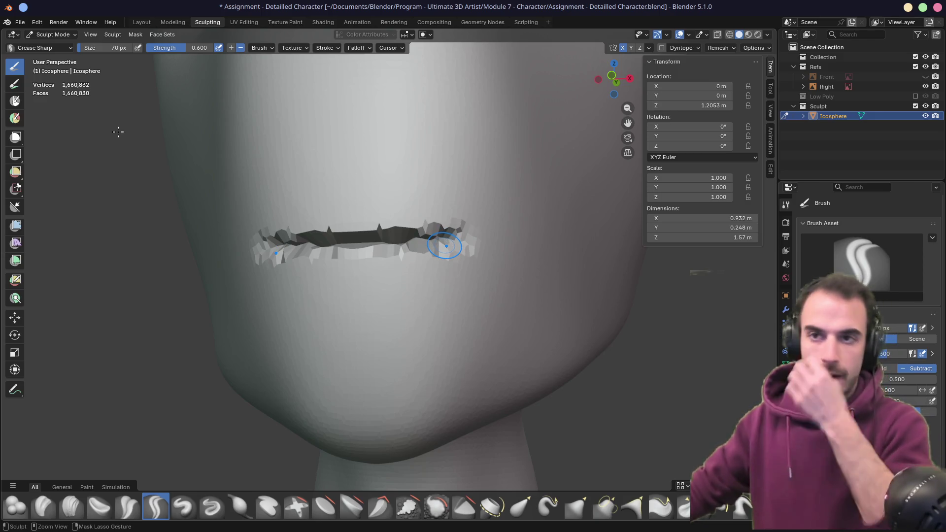
key(ctrl+z)
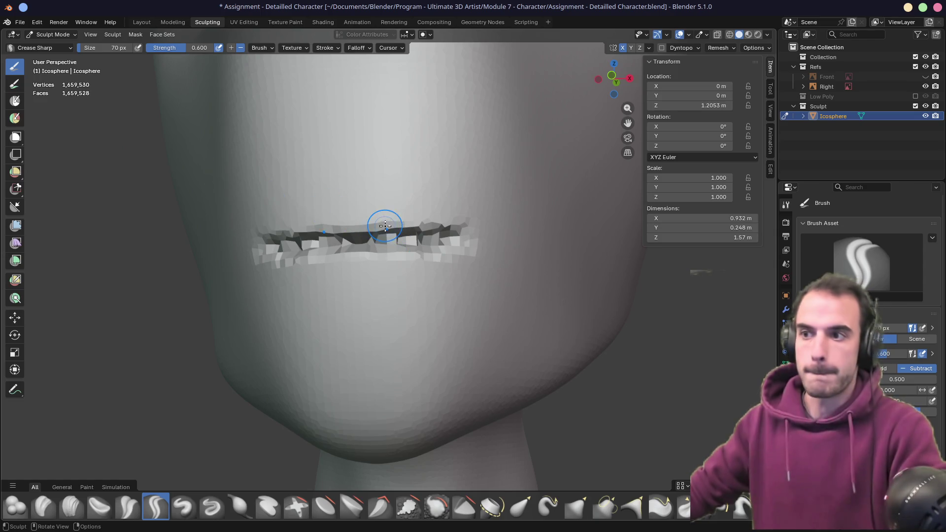
mouse_move(394, 238)
mouse_down()
mouse_move(354, 245)
mouse_move(468, 238)
mouse_move(416, 242)
mouse_up()
middle_drag(417, 242, 421, 244)
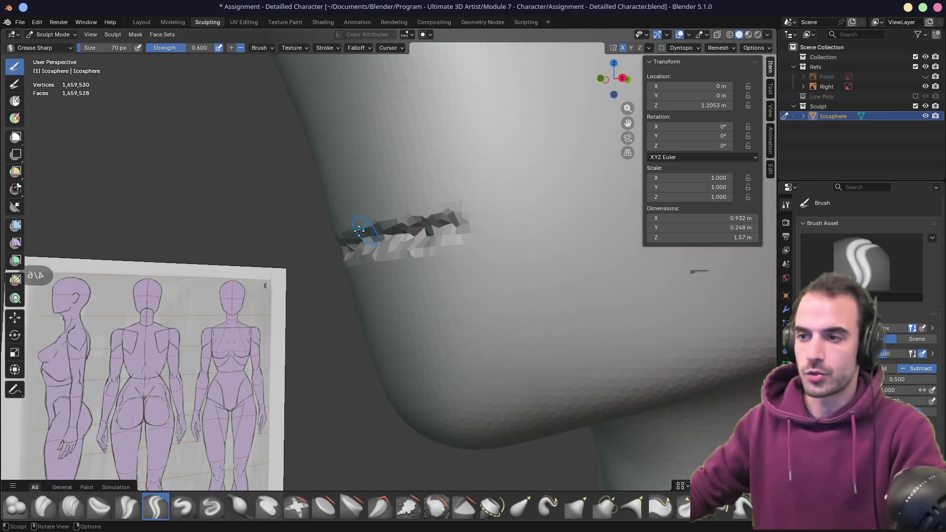
middle_drag(333, 226, 235, 322)
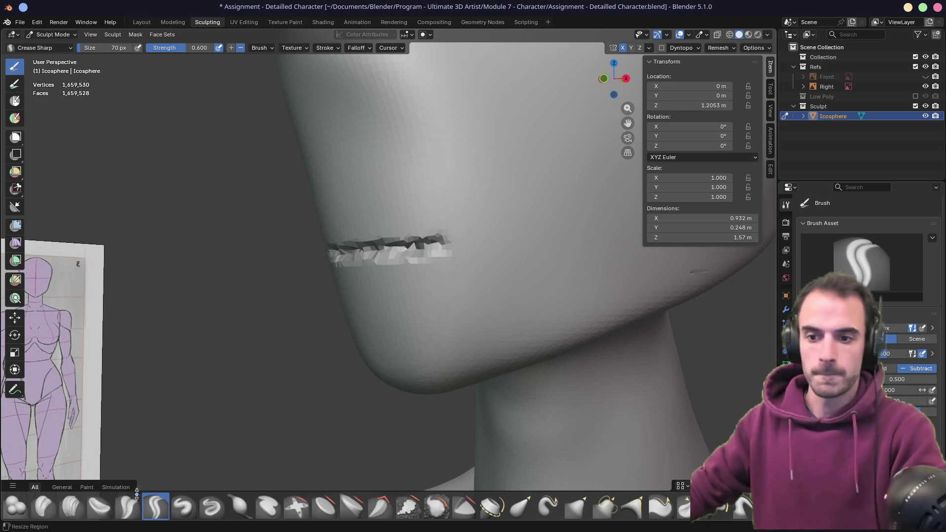
- Switch to the Draw brush and build up the lip along the mouth line
click(127, 506)
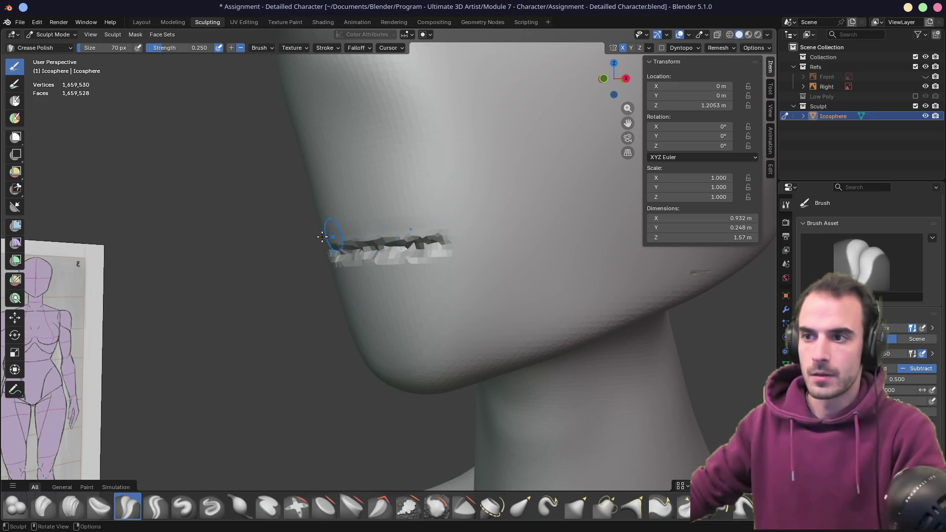
middle_drag(352, 234, 365, 253)
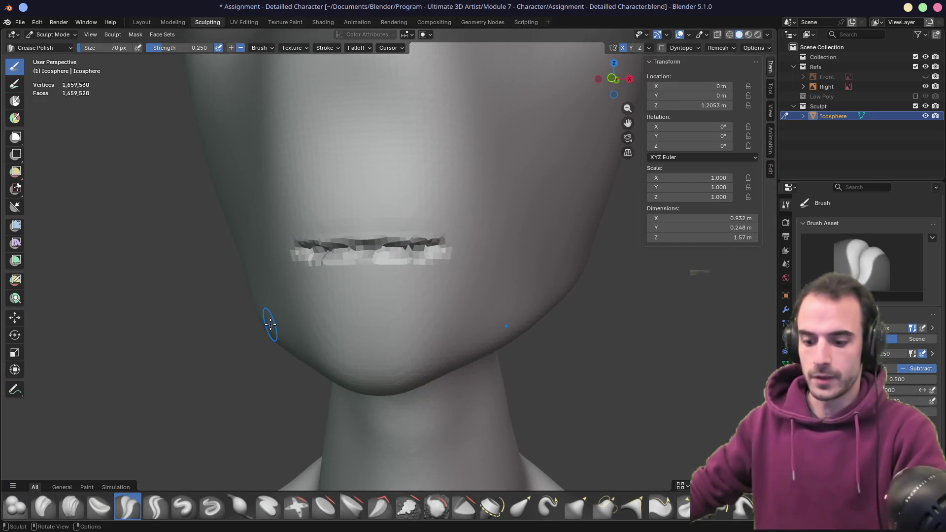
key(x)
drag(308, 233, 449, 237)
- Raise upper and lower lip ridges with the Draw brush and deepen the crease between them
middle_drag(450, 237, 334, 290)
drag(334, 290, 415, 273)
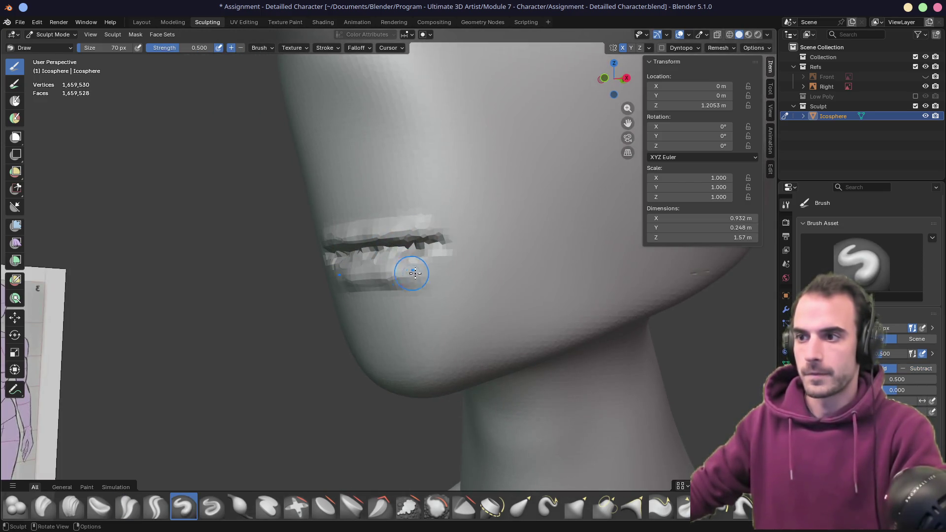
drag(348, 268, 433, 275)
mouse_move(433, 275)
middle_down()
mouse_move(431, 253)
mouse_move(369, 251)
mouse_move(347, 239)
middle_up()
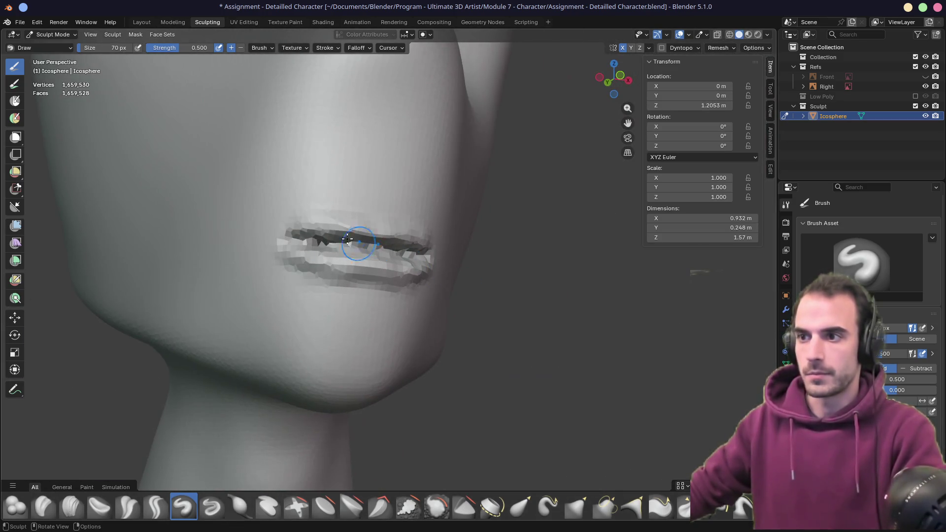
drag(309, 230, 384, 231)
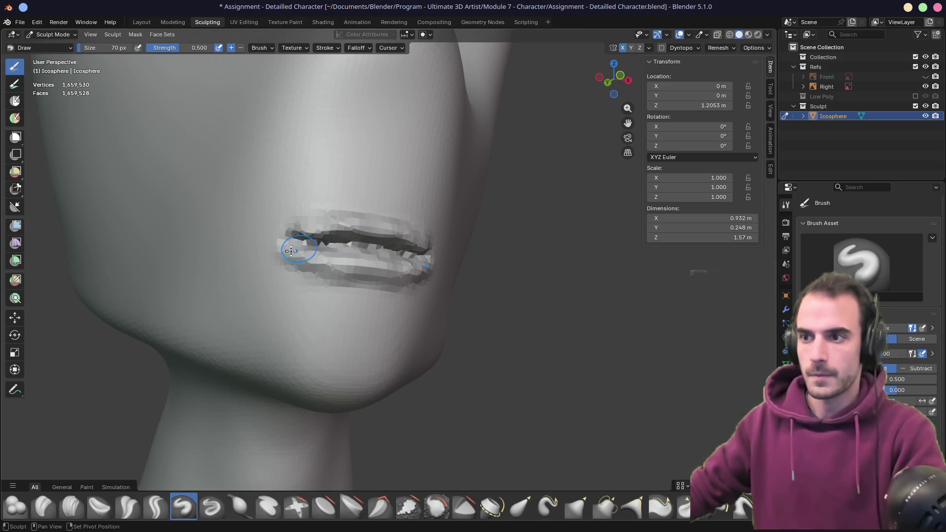
- Smooth the lip corner and upper-lip bumps, then refine the mouth crease with Crease Polish
mouse_move(291, 250)
shift+mouse_down()
mouse_move(308, 271)
mouse_move(371, 283)
shift+mouse_up()
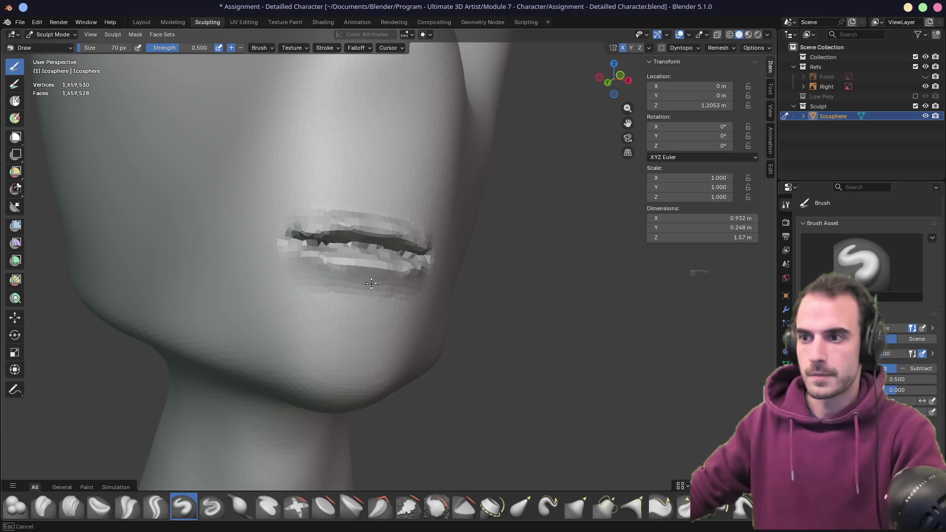
middle_drag(418, 289, 386, 221)
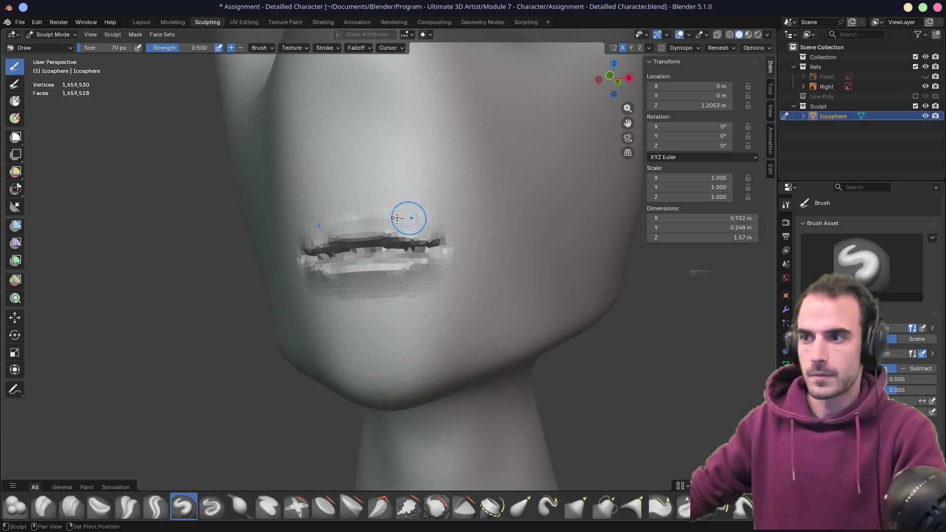
mouse_move(396, 217)
shift+mouse_down()
mouse_move(306, 236)
mouse_move(338, 244)
mouse_move(384, 229)
mouse_move(439, 255)
shift+mouse_up()
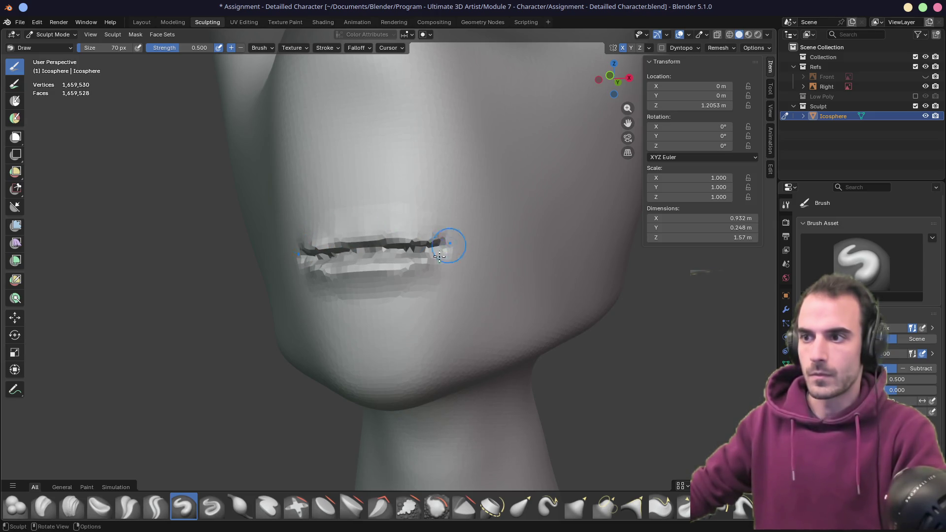
middle_drag(440, 255, 409, 251)
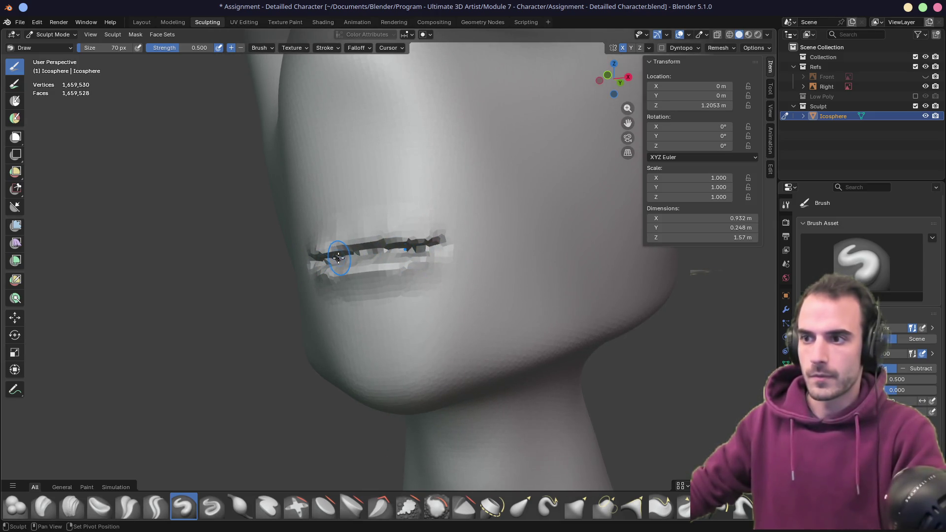
click(127, 506)
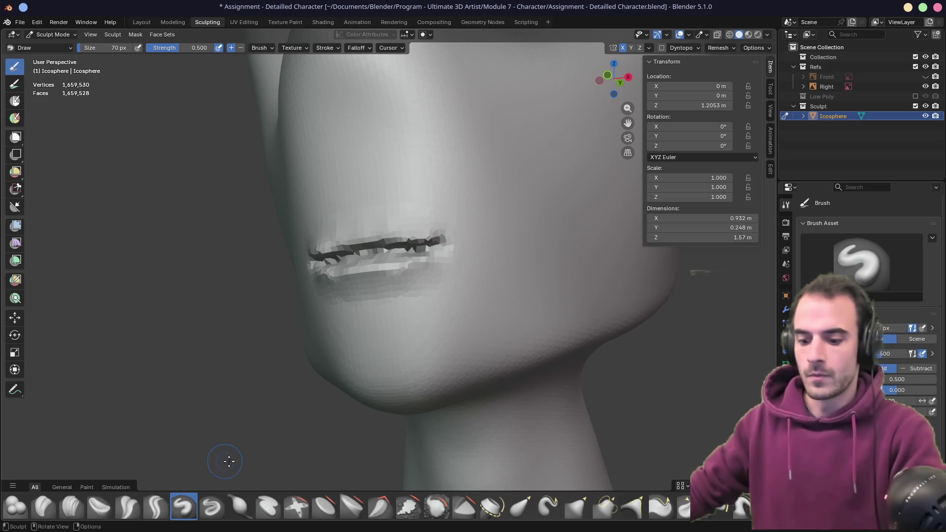
mouse_move(329, 260)
mouse_down()
mouse_move(444, 241)
mouse_move(348, 255)
mouse_up()
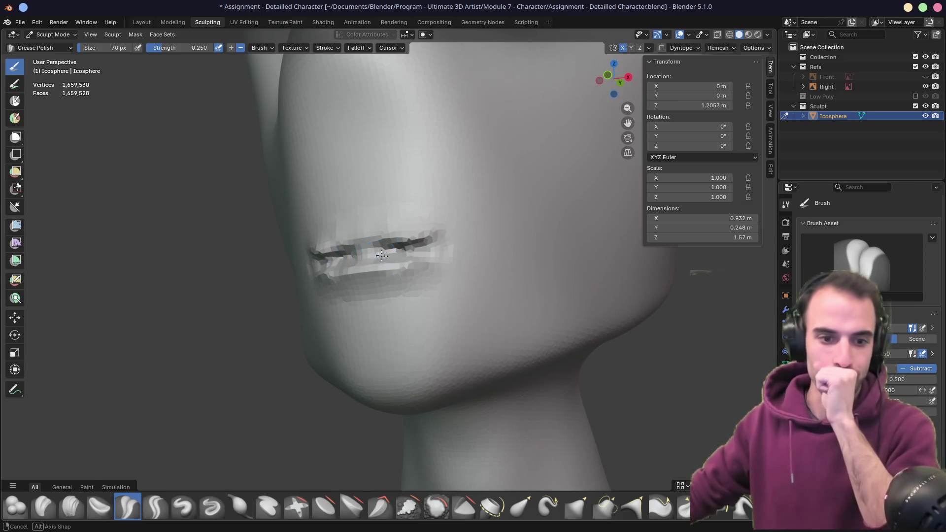
middle_drag(331, 253, 413, 298)
key(KP_7)
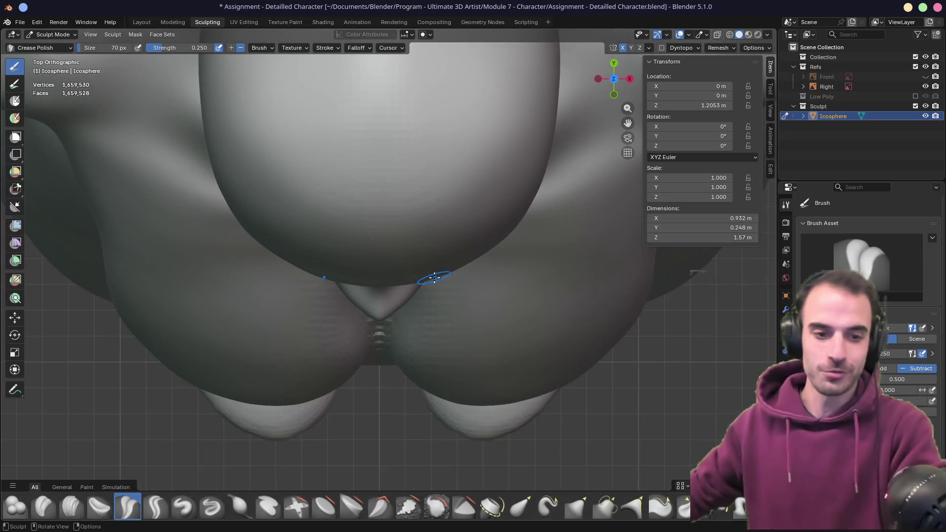
scroll(434, 278, down, 5)
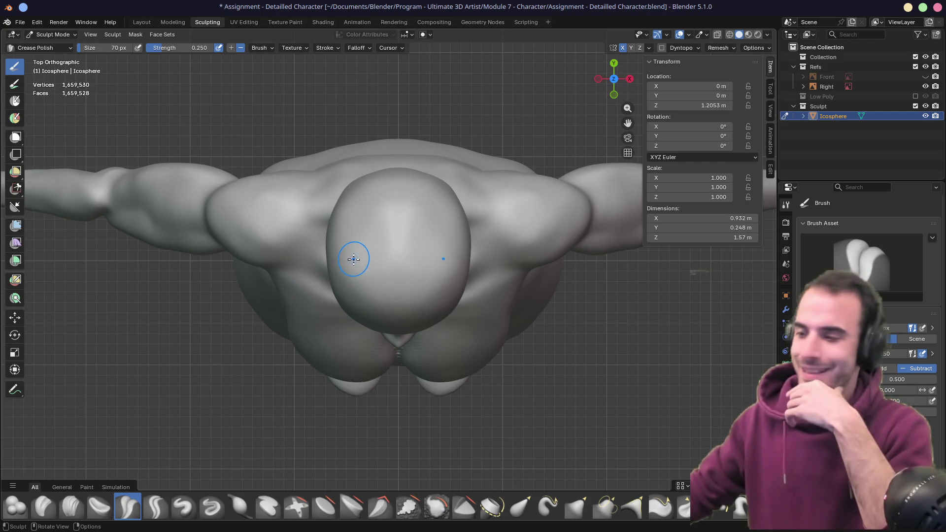
mouse_move(353, 283)
middle_down()
mouse_move(338, 258)
mouse_move(471, 219)
mouse_move(407, 266)
middle_up()
scroll(406, 264, up, 5)
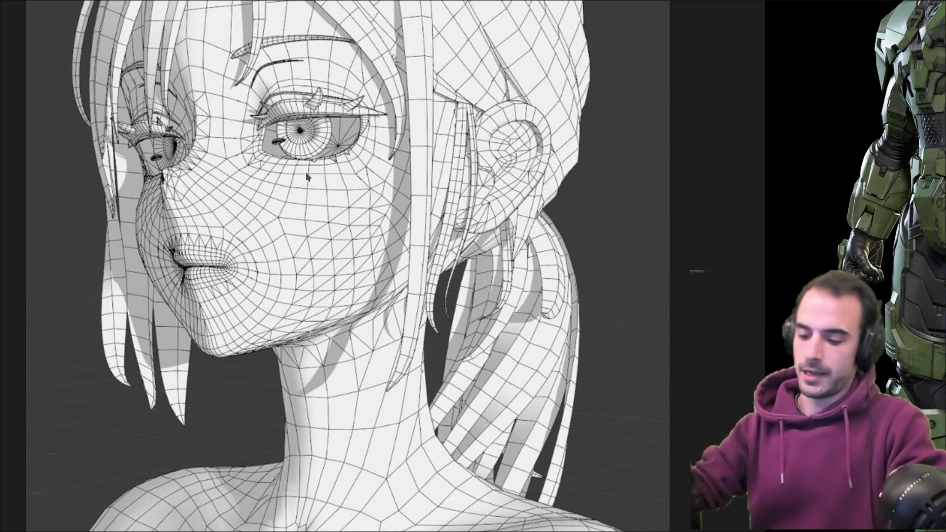
- In a new tab, reopen the Daily Update devlog post from the address-bar suggestions
key(ctrl+t)
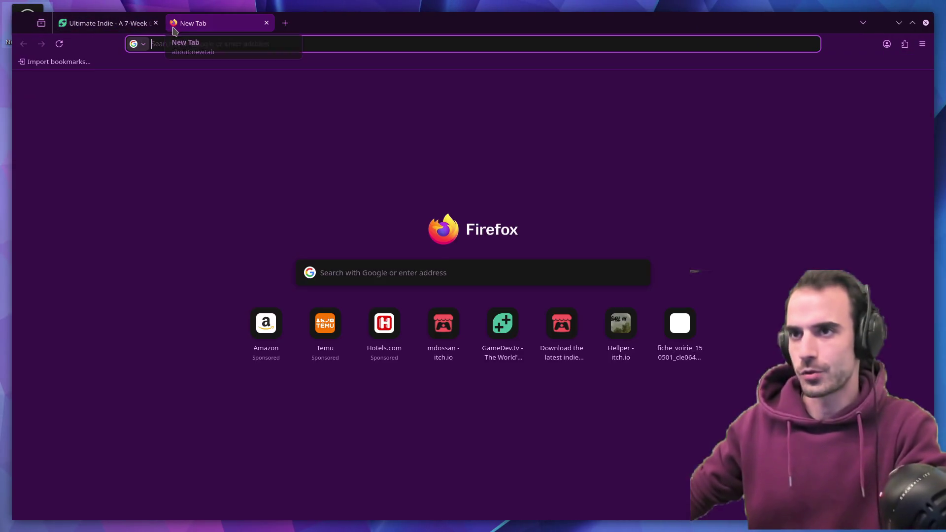
text(fir)
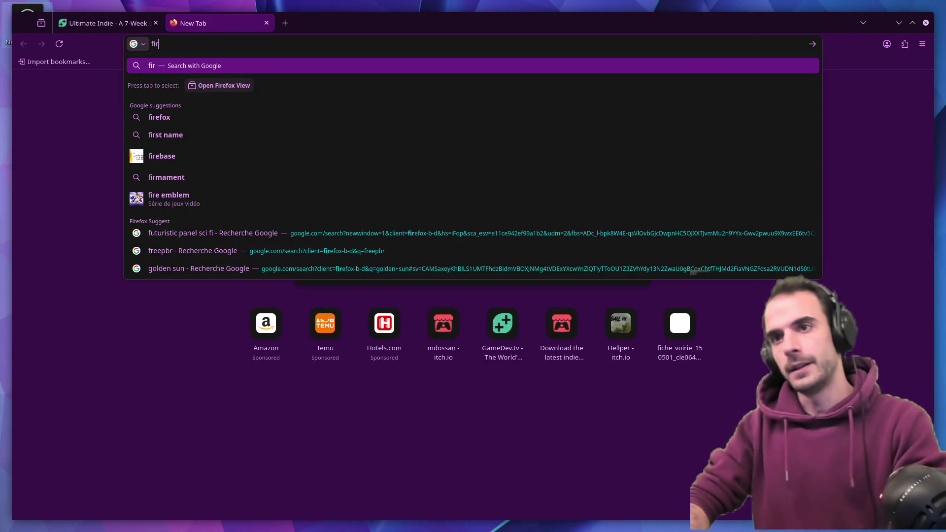
key(Down)
key(Down)
key(Down)
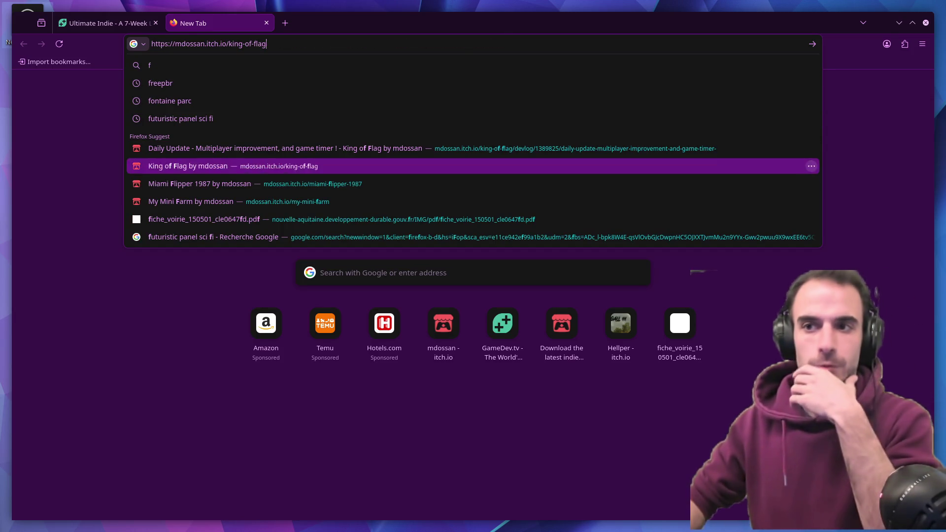
key(Up)
key(Up)
key(Down)
key(Up)
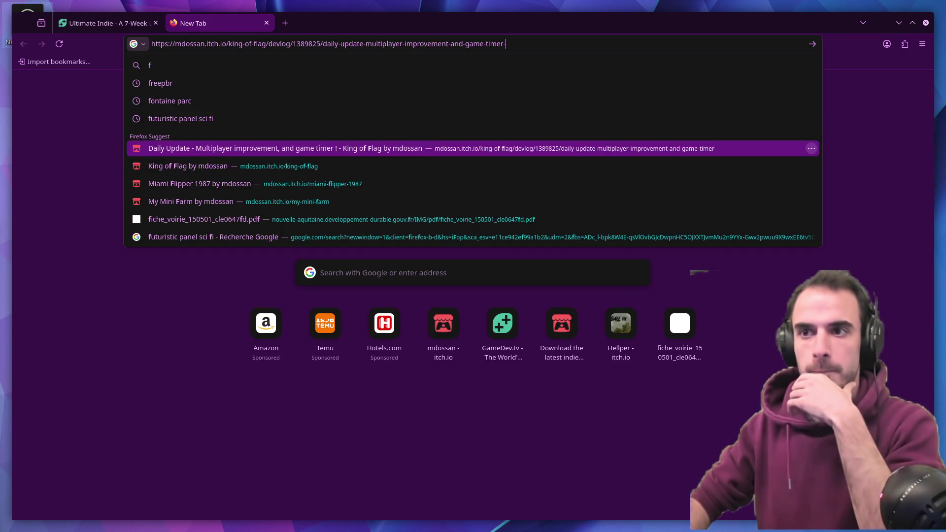
key(Return)
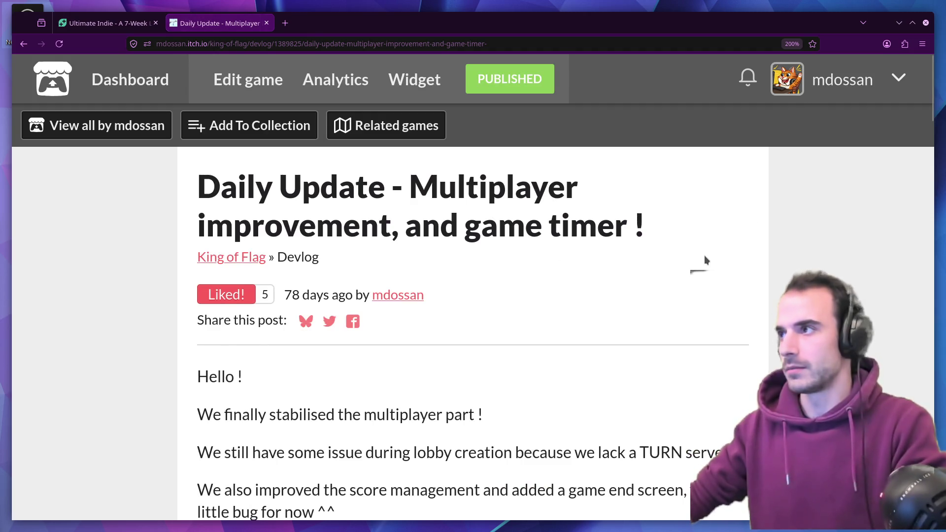
- Reset the page zoom and open the developer's full list of games
key(ctrl+minus)
key(ctrl+minus)
key(ctrl+minus)
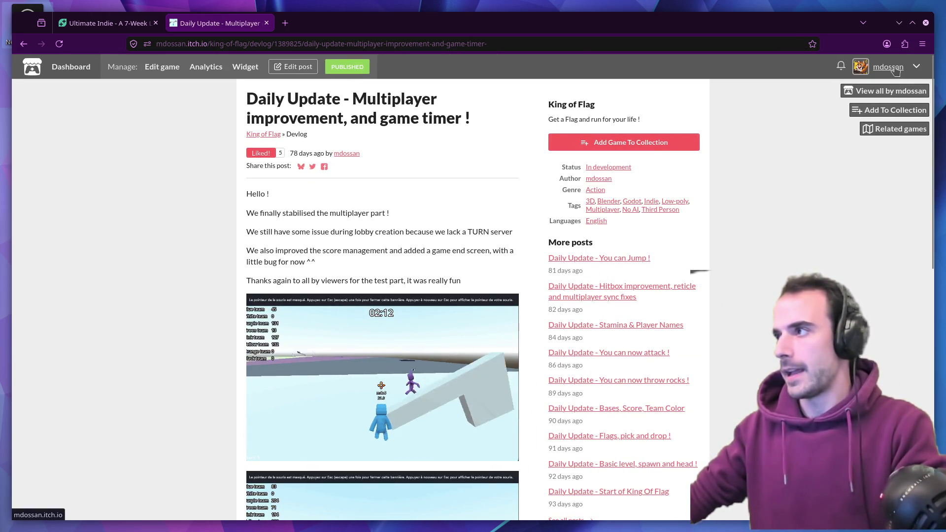
click(885, 91)
scroll(692, 277, down, 10)
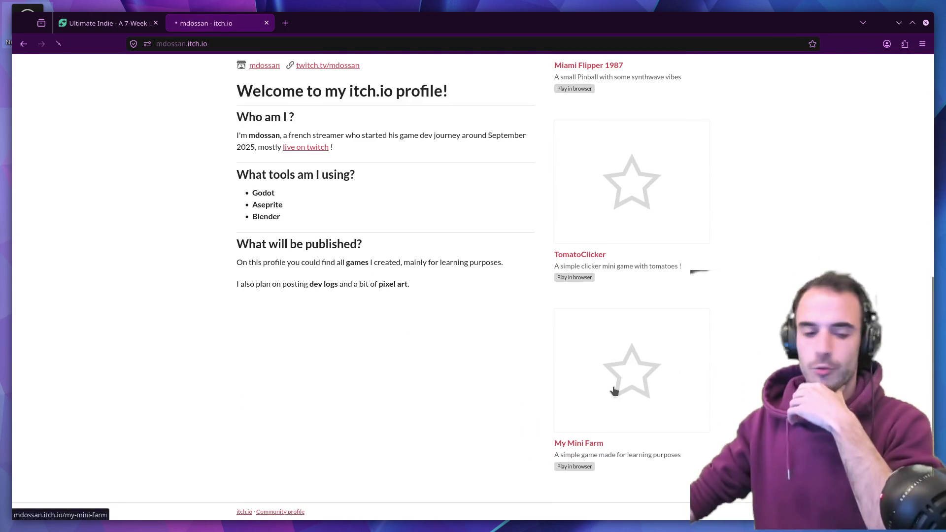
click(614, 390)
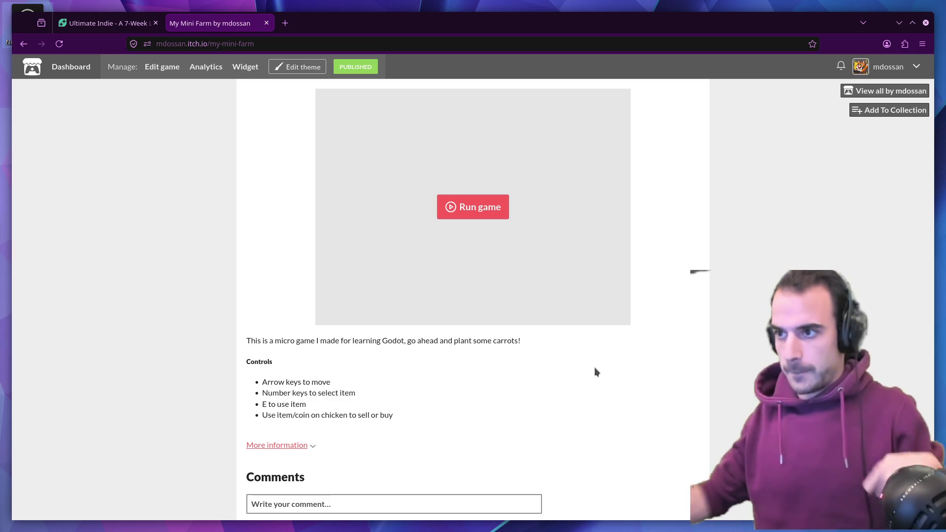
click(486, 230)
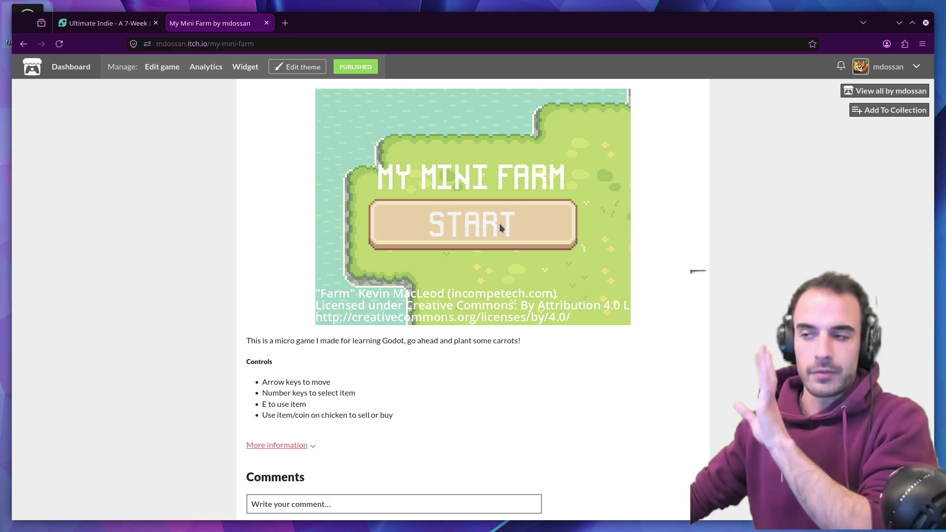
click(473, 235)
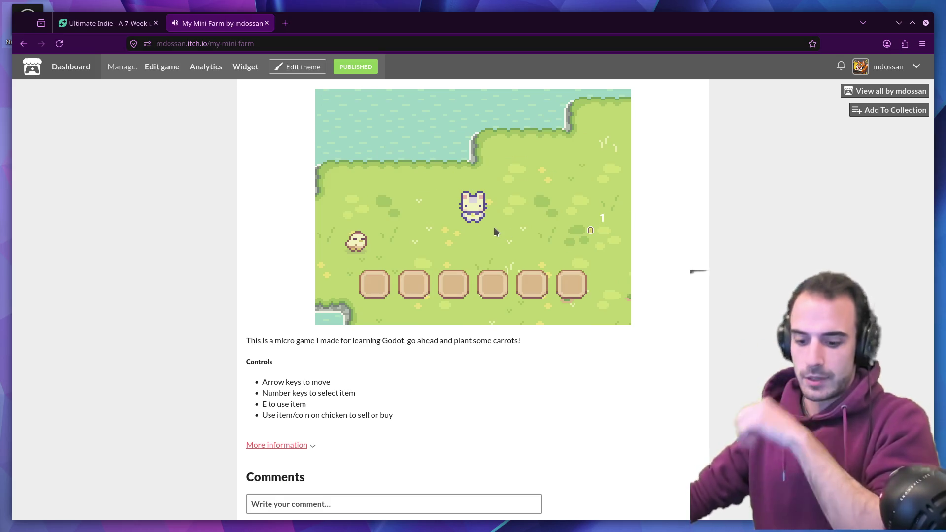
key(Right)
key(Down)
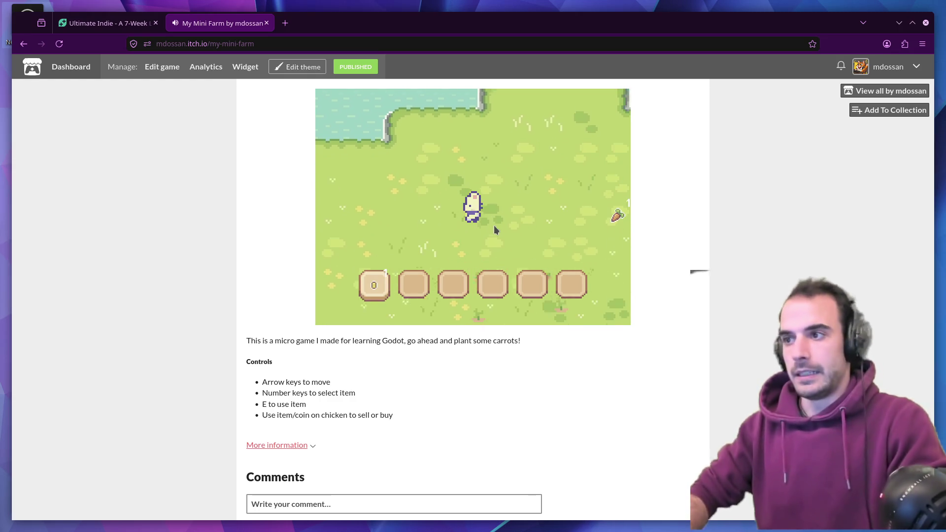
key(Right)
key(Down)
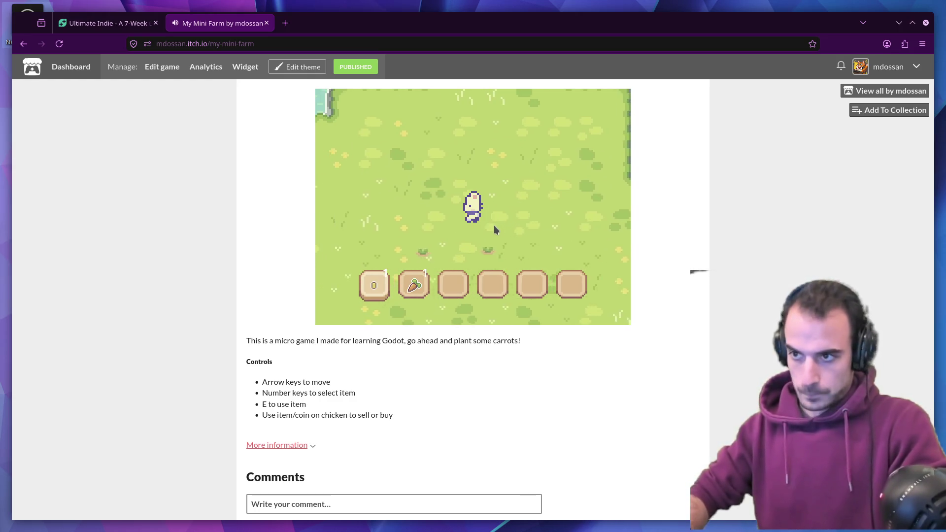
key(Left)
key(Up)
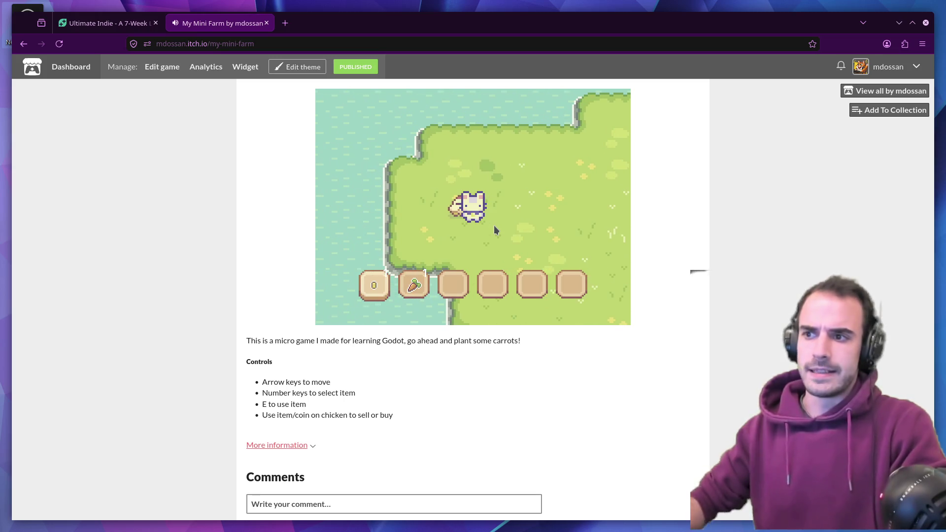
key(e)
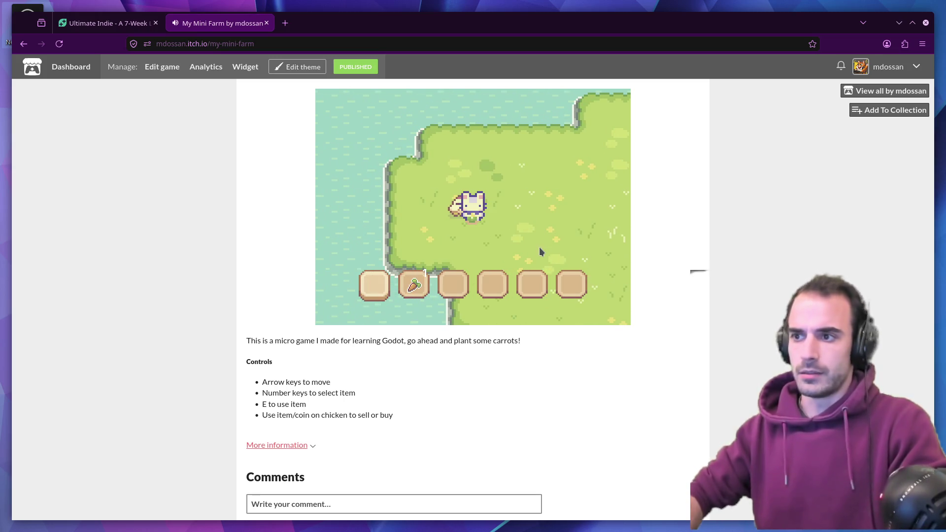
key(2)
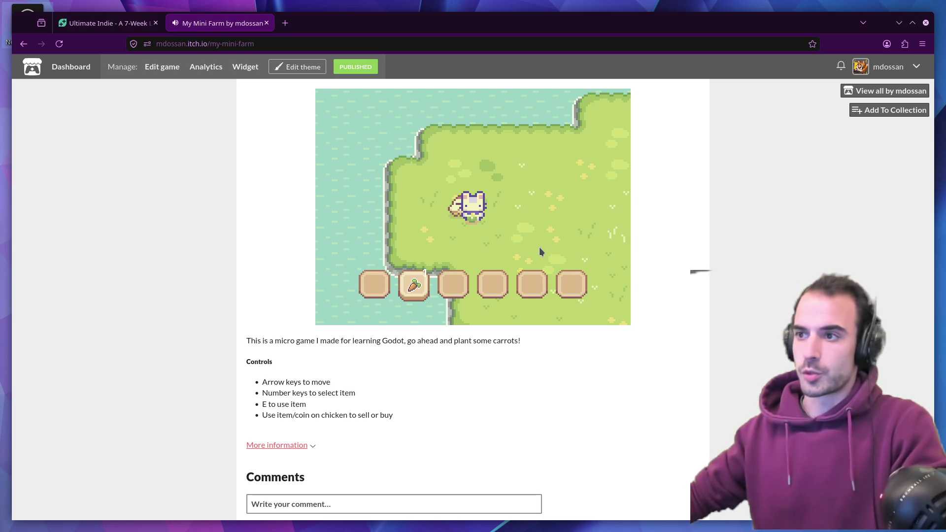
key(e)
key(Up)
key(Right)
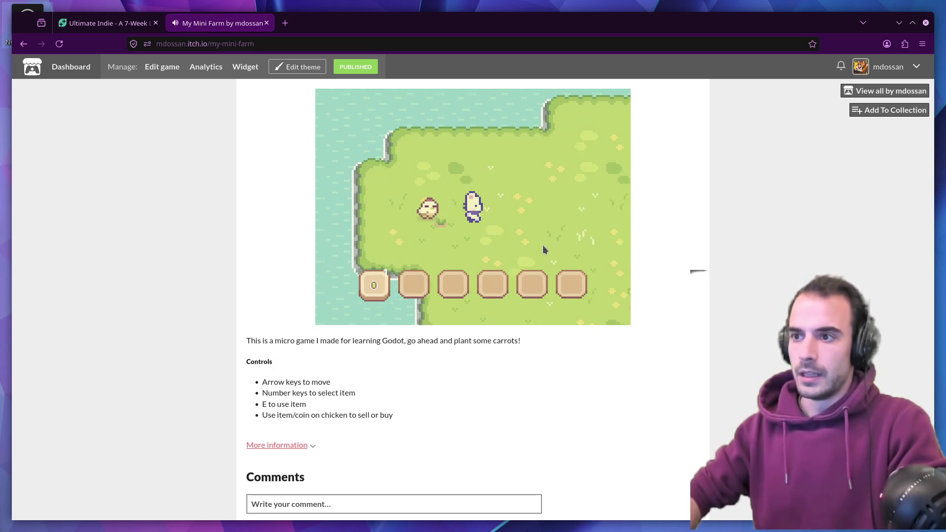
key(Left)
key(e)
key(Right)
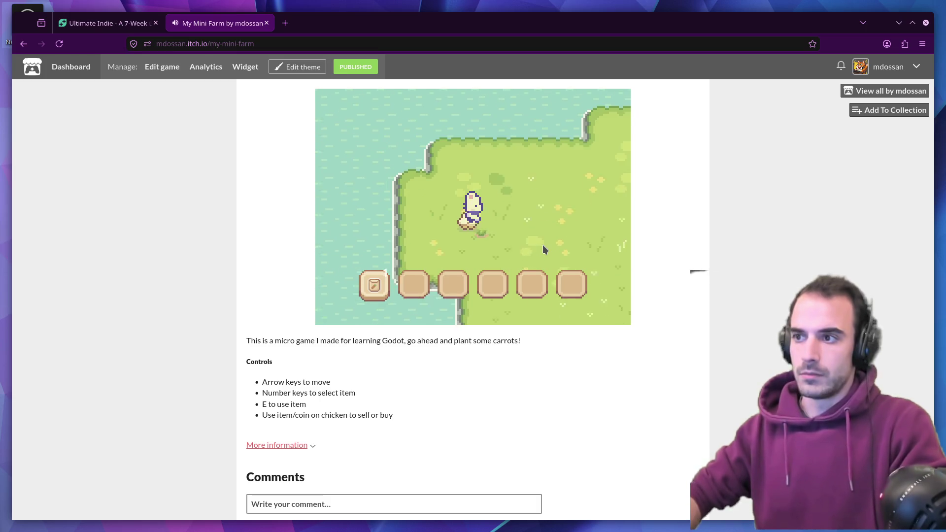
key(Right)
key(Down)
key(e)
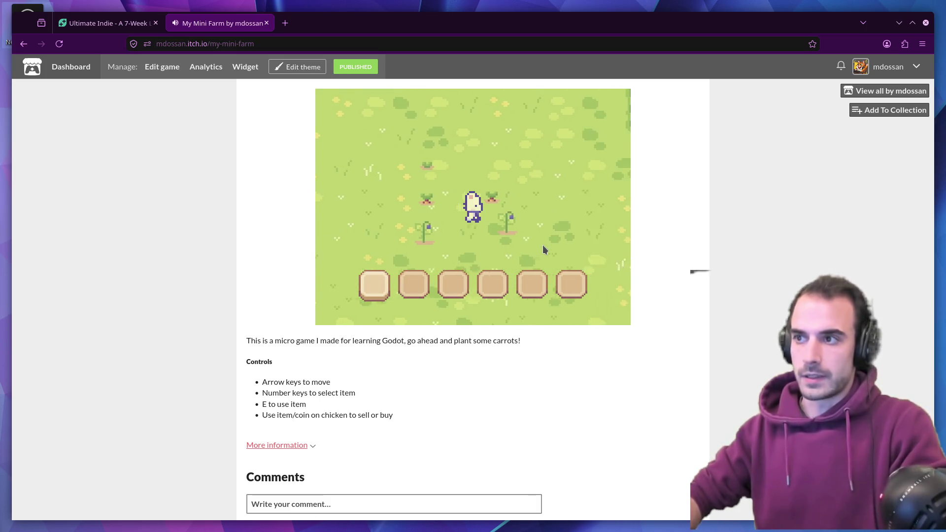
key(Up)
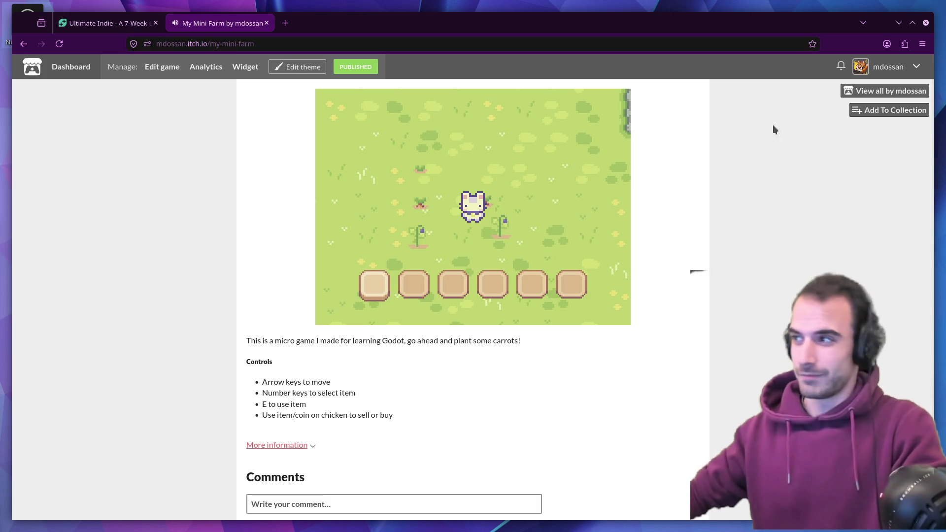
click(884, 91)
scroll(739, 291, down, 5)
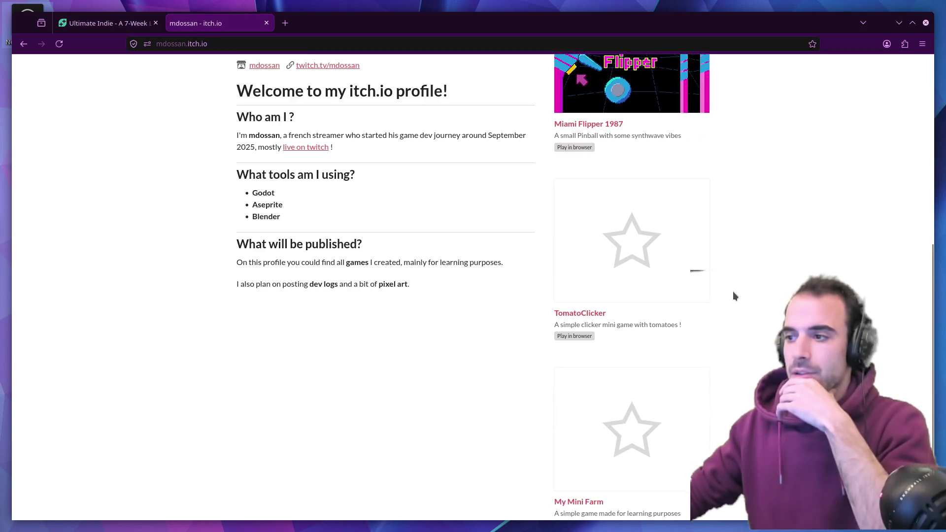
click(705, 247)
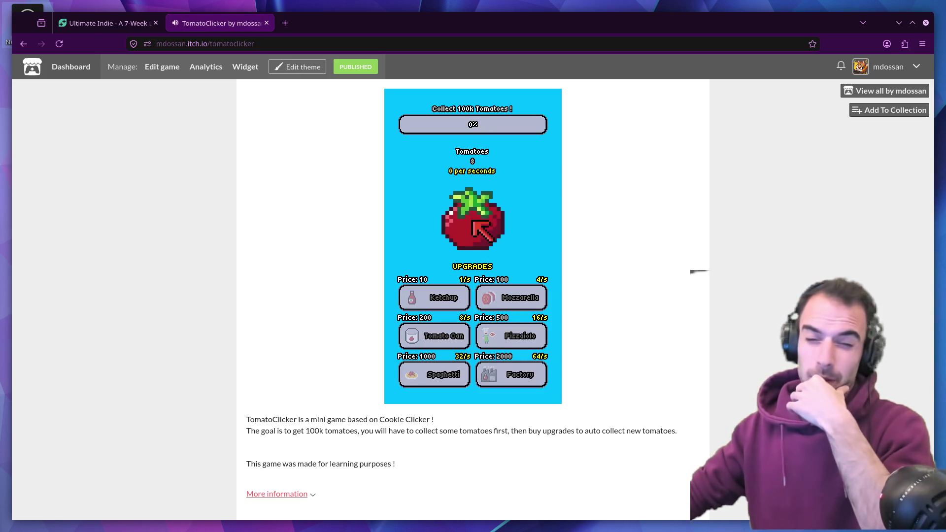
double_click(472, 222)
click(434, 301)
click(486, 205)
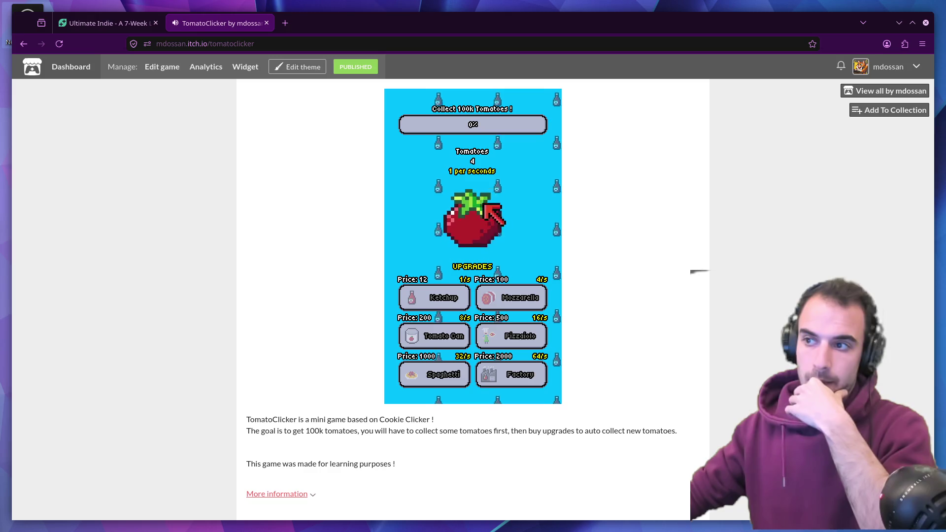
double_click(486, 206)
double_click(486, 206)
double_click(486, 205)
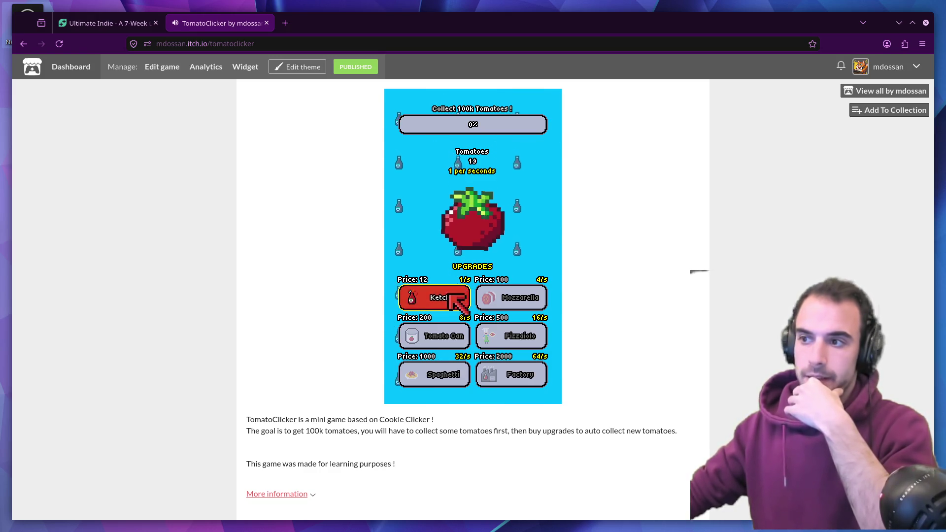
click(457, 301)
double_click(472, 187)
double_click(448, 199)
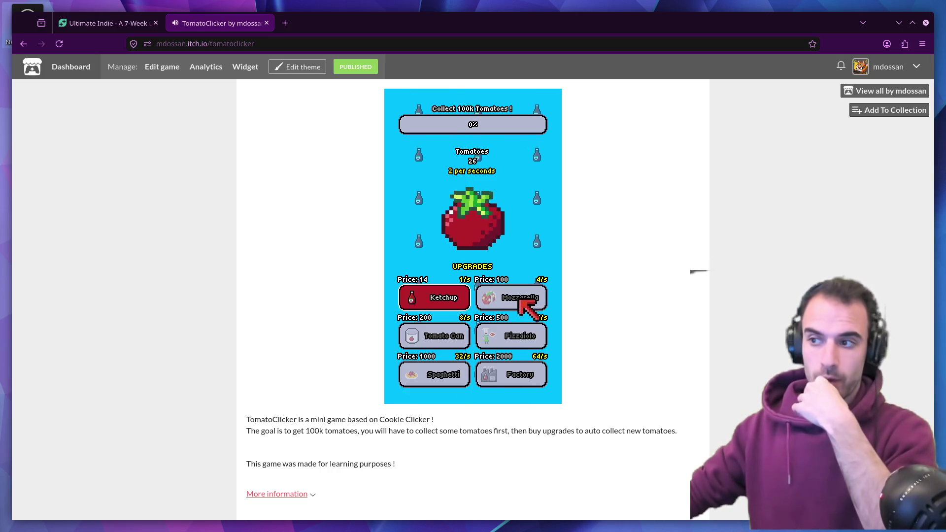
click(492, 236)
click(494, 236)
click(495, 236)
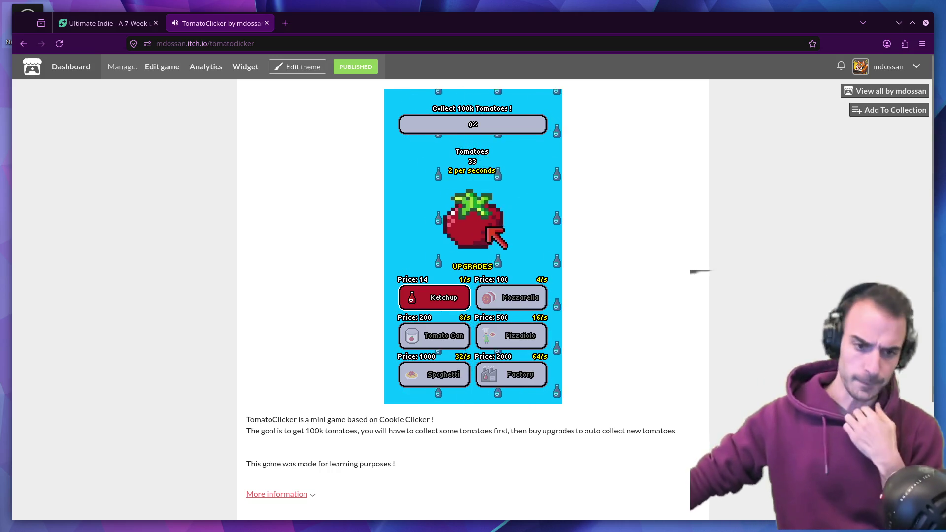
click(860, 98)
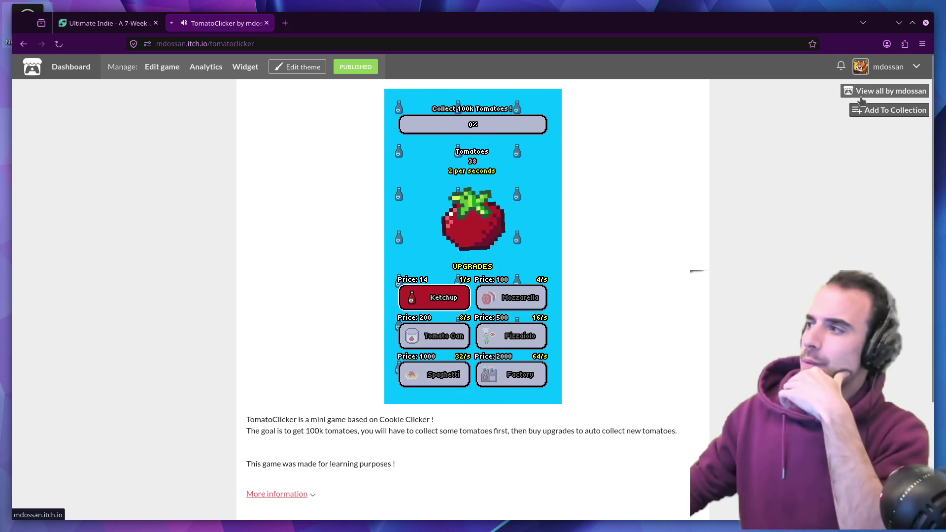
scroll(751, 226, down, 3)
click(699, 163)
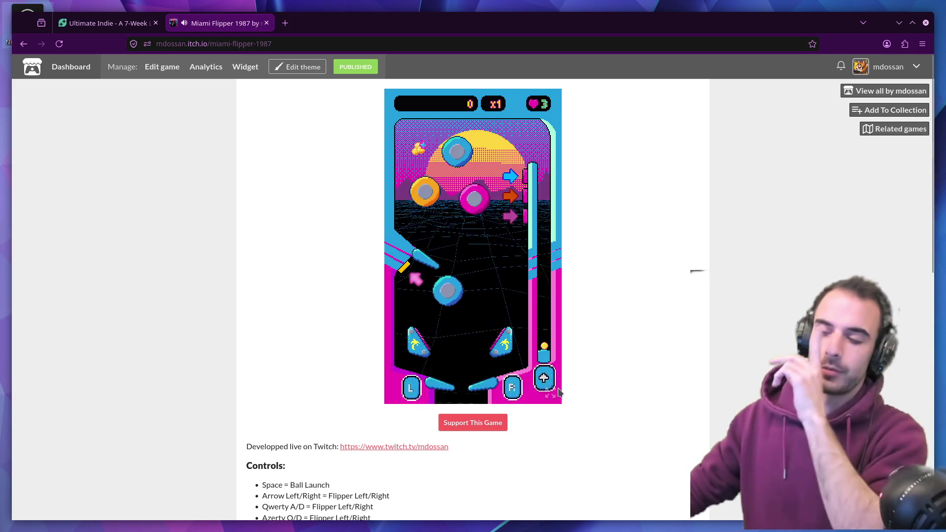
click(511, 388)
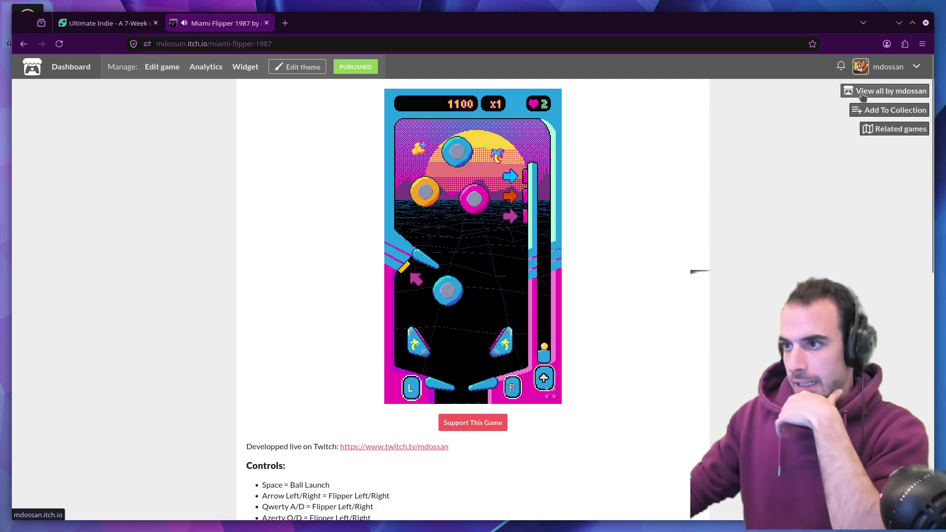
click(887, 90)
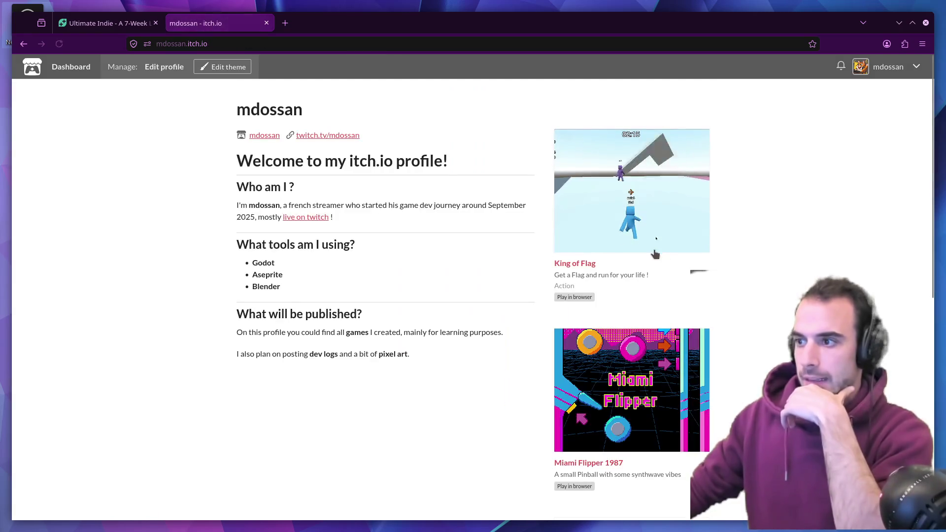
- Open the King of Flag multiplayer devlog post and read through it
scroll(650, 293, down, 2)
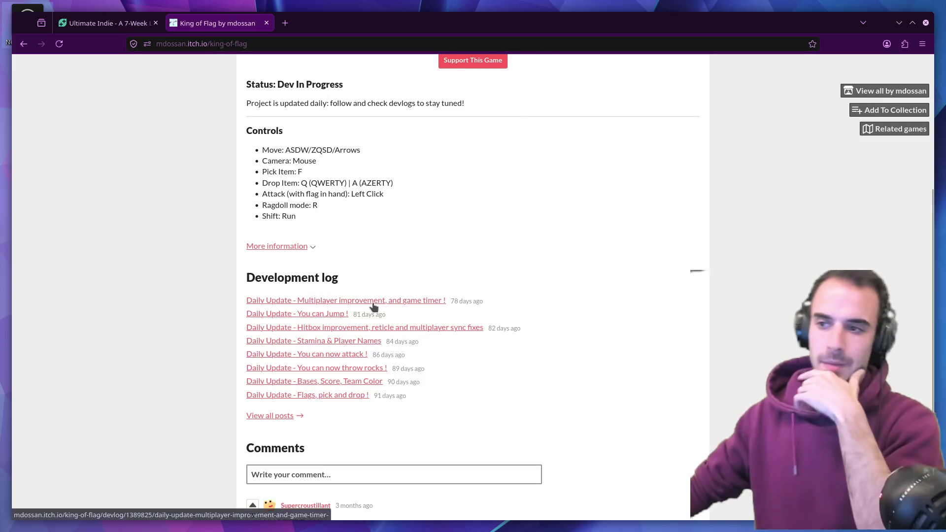
click(374, 302)
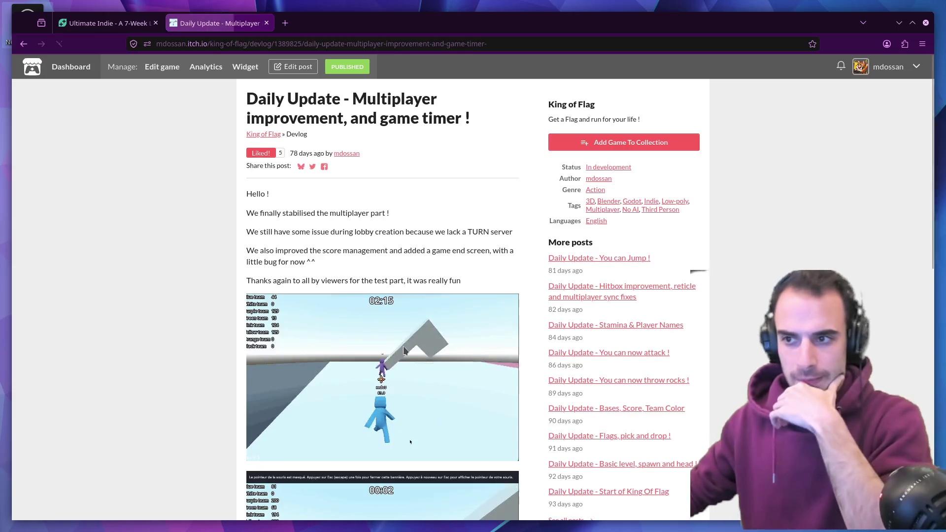
scroll(403, 347, down, 5)
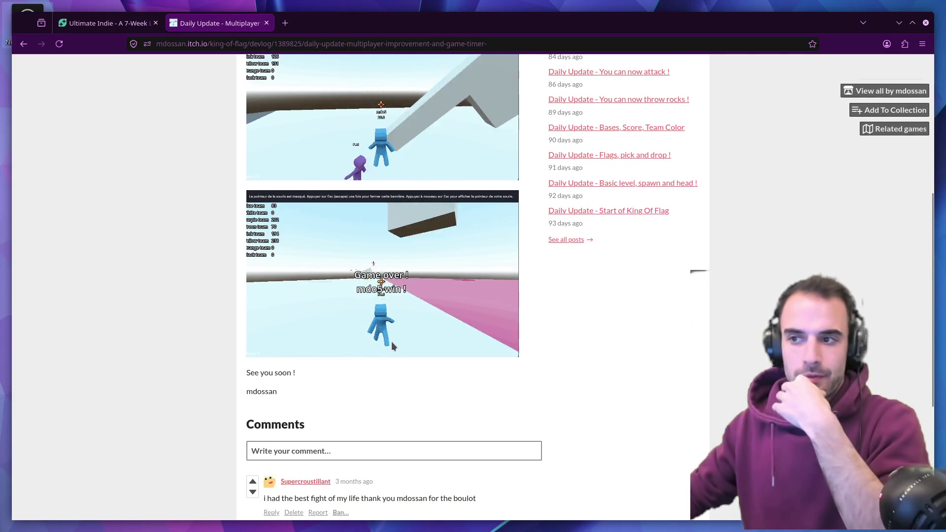
scroll(372, 339, up, 1)
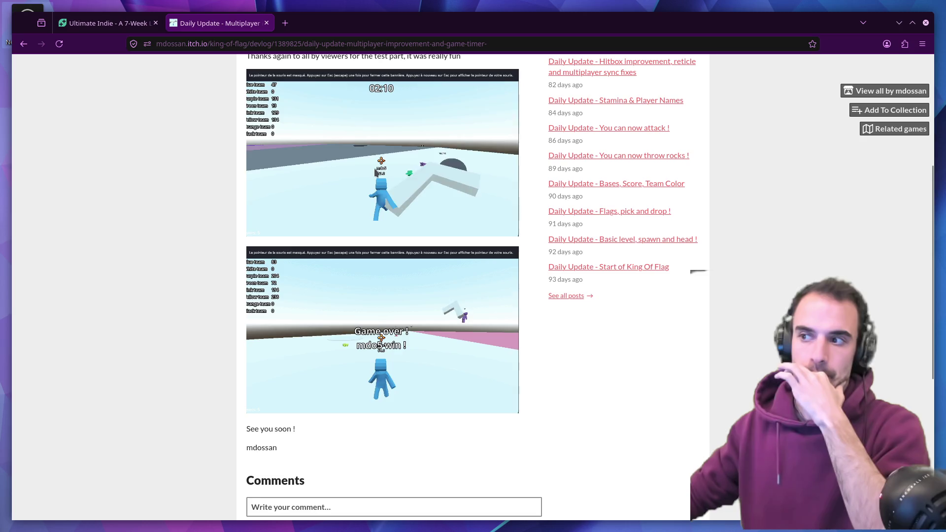
scroll(356, 354, up, 5)
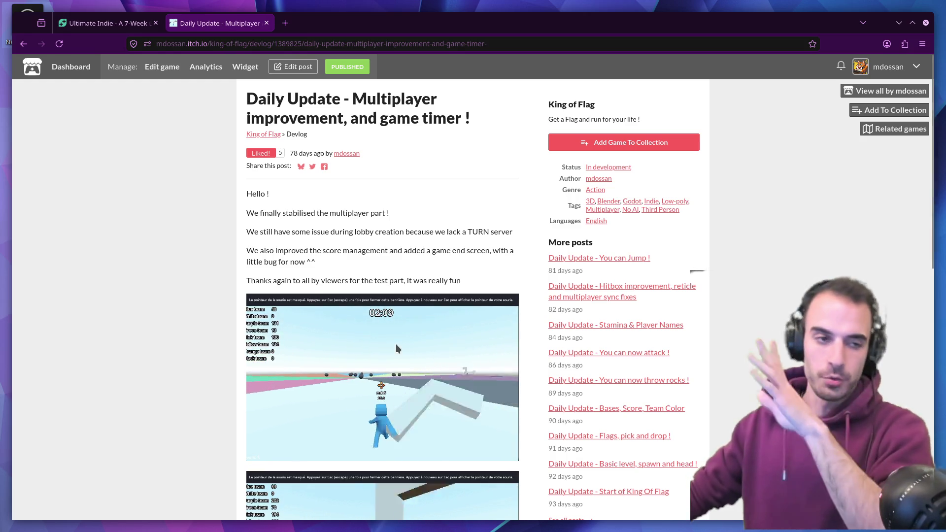
scroll(395, 345, down, 2)
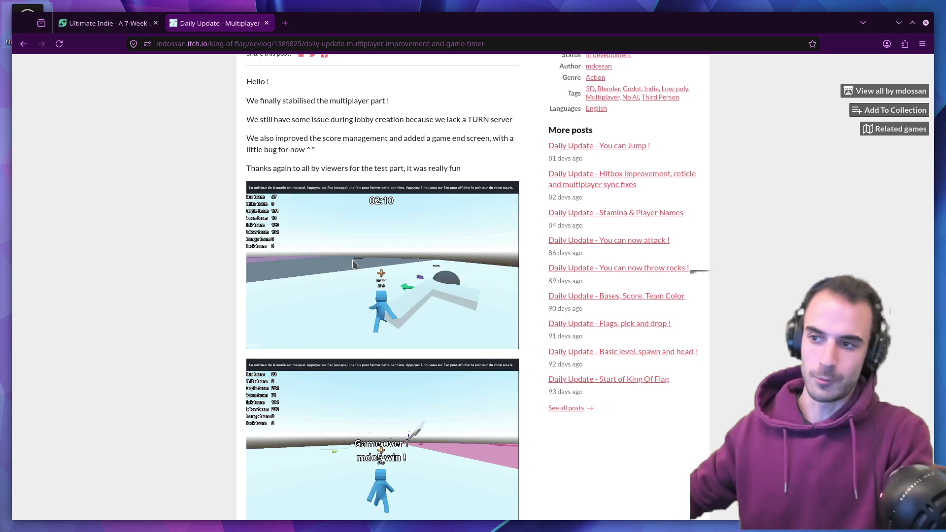
scroll(353, 264, down, 3)
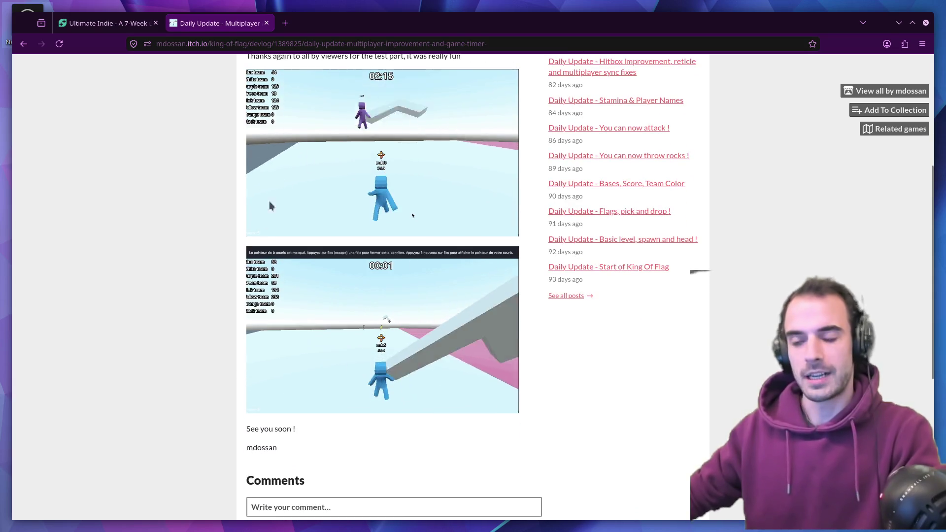
- Return to the GameDev.tv Ultimate Indie program page tab
scroll(269, 206, up, 3)
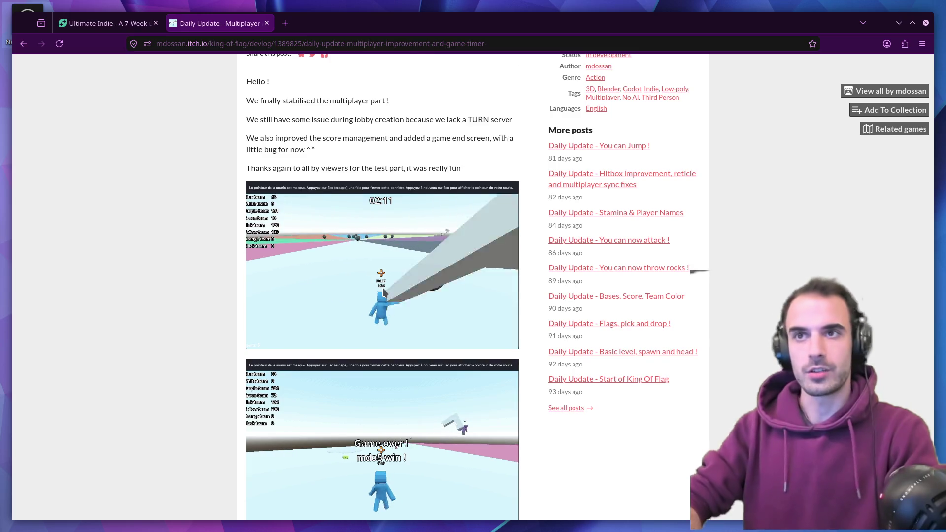
scroll(382, 288, up, 1)
click(106, 24)
scroll(178, 79, up, 8)
- Go to Products > Programs, open the Ultimate 3D Artist 10-Week Live Training page, and scroll through it
mouse_move(178, 75)
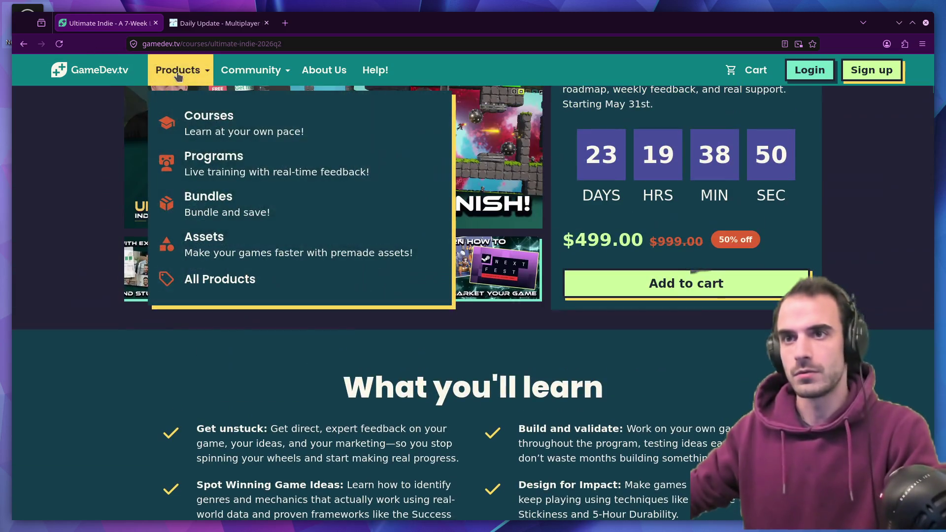
click(236, 164)
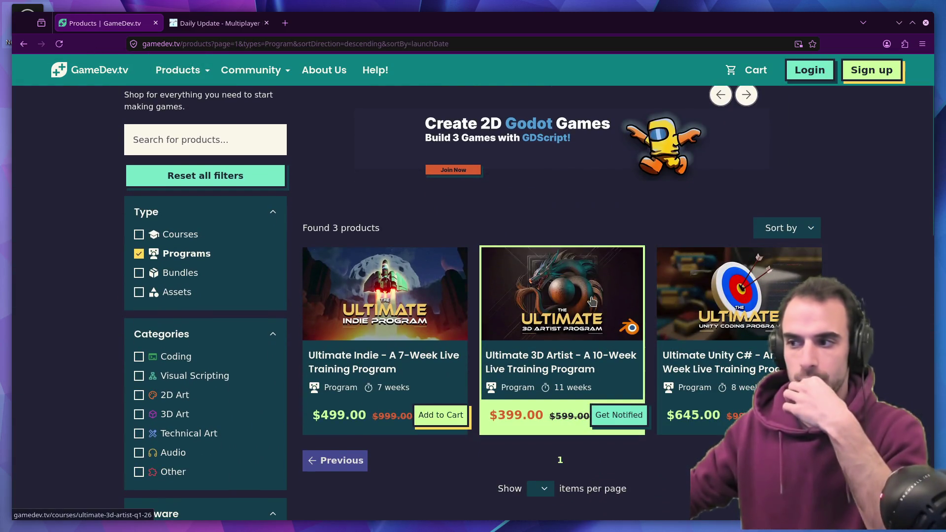
click(592, 301)
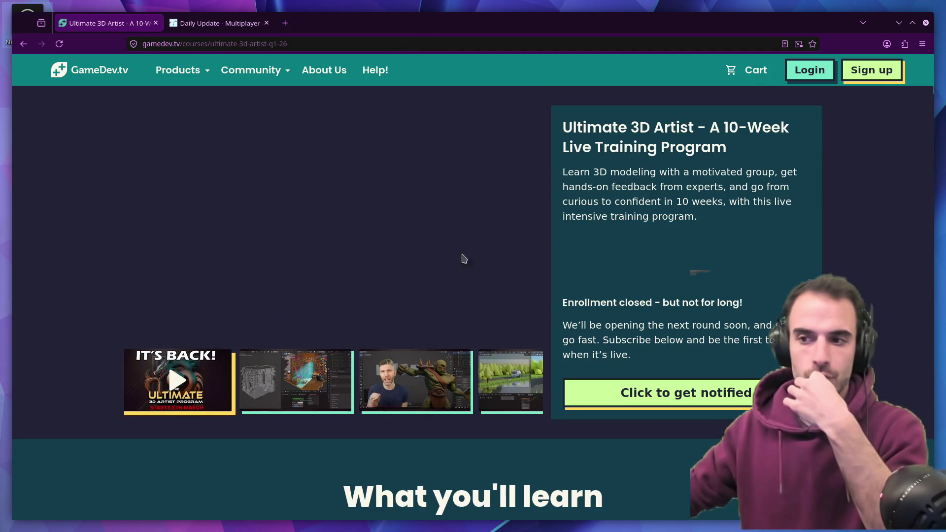
scroll(448, 313, down, 3)
scroll(452, 316, up, 2)
scroll(262, 321, down, 10)
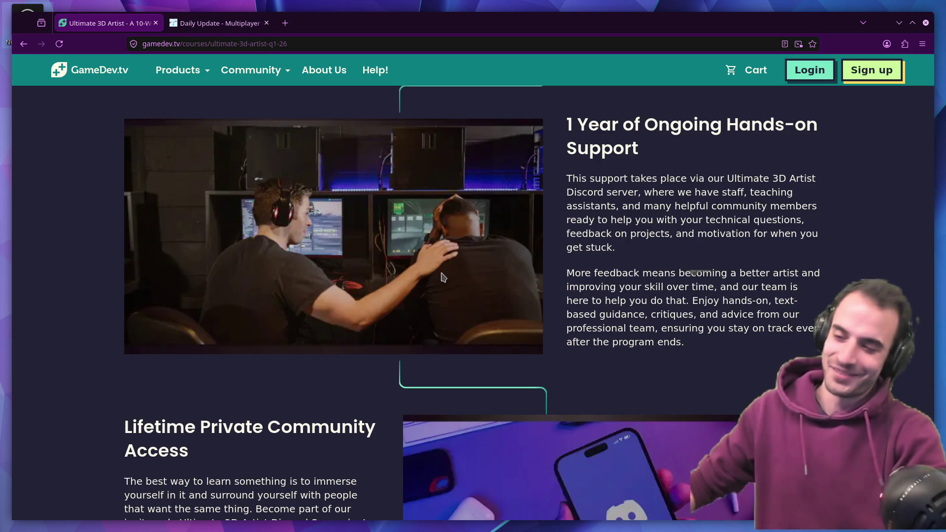
scroll(442, 277, down, 15)
scroll(347, 244, up, 4)
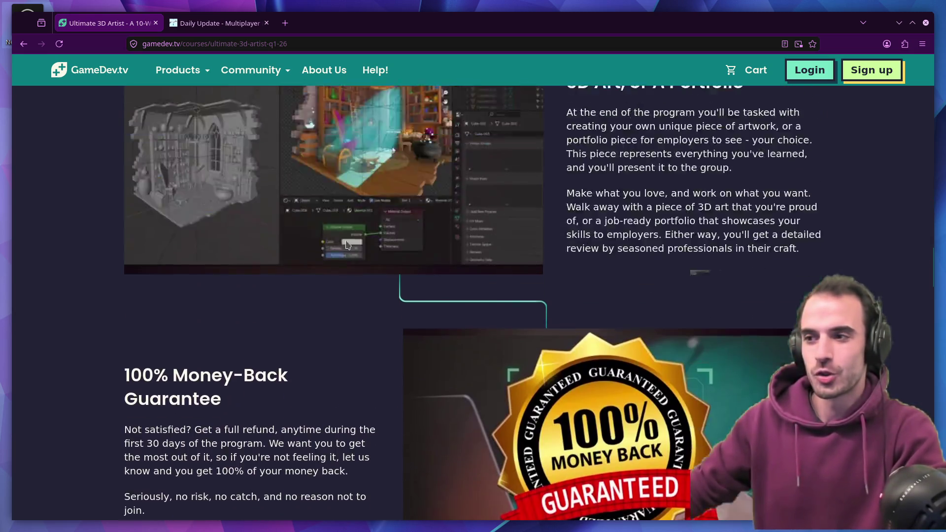
scroll(320, 268, down, 10)
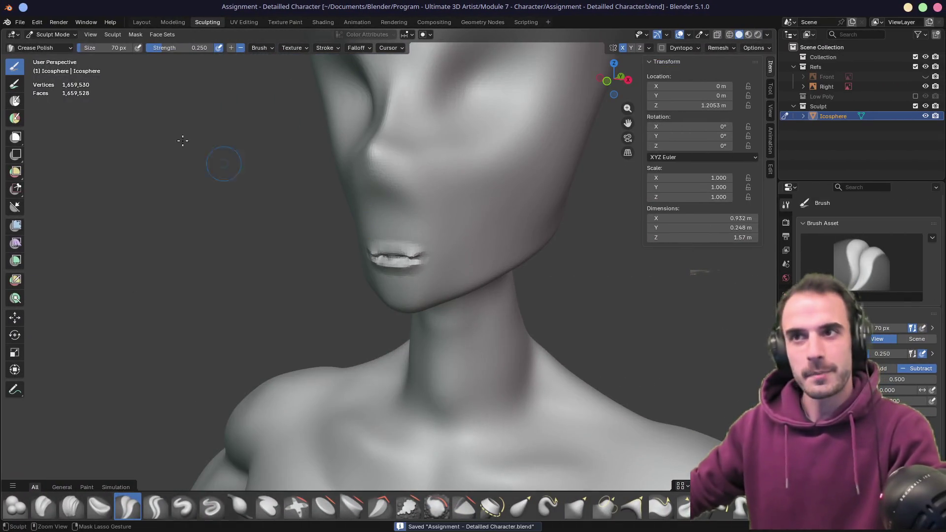
- Open the Low Poly Character assignment and play its animation in Rendered shading from several angles
click(21, 23)
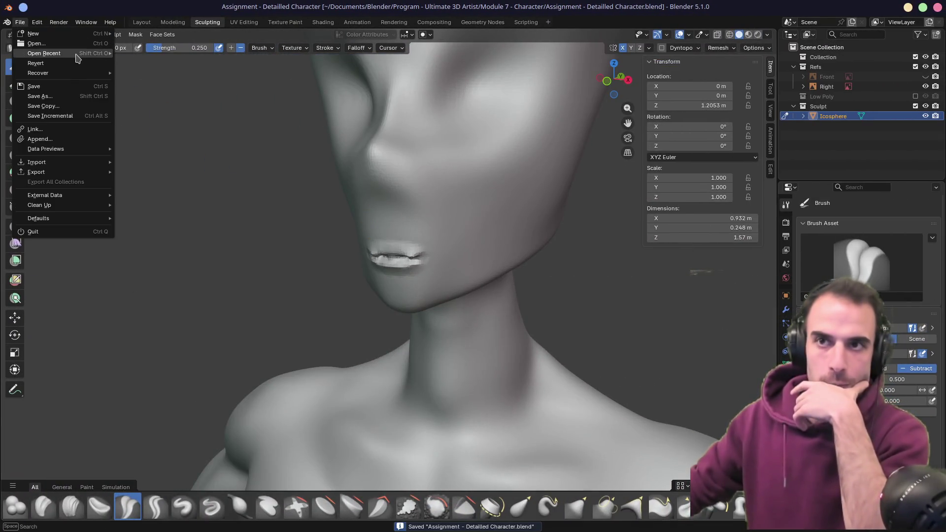
mouse_move(77, 58)
click(163, 63)
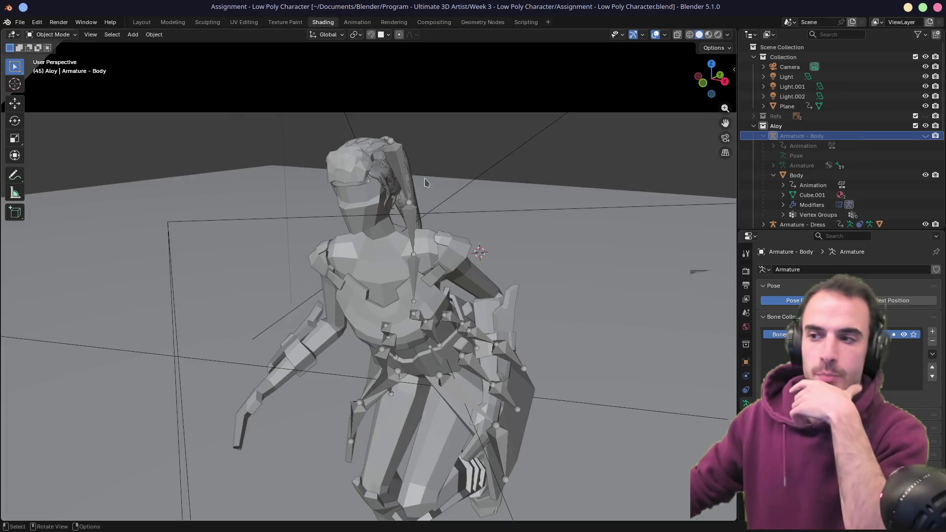
click(718, 34)
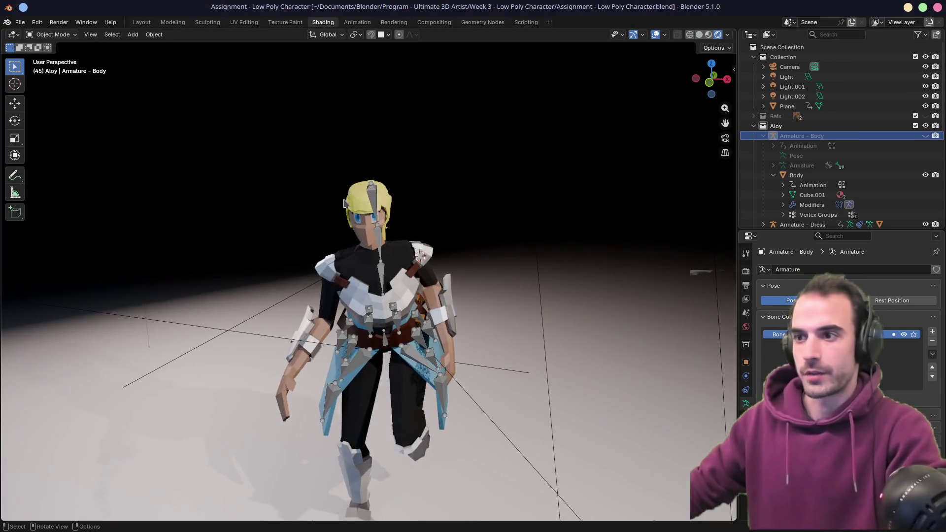
key(space)
mouse_move(391, 225)
middle_down()
mouse_move(433, 235)
mouse_move(403, 267)
mouse_move(453, 274)
middle_up()
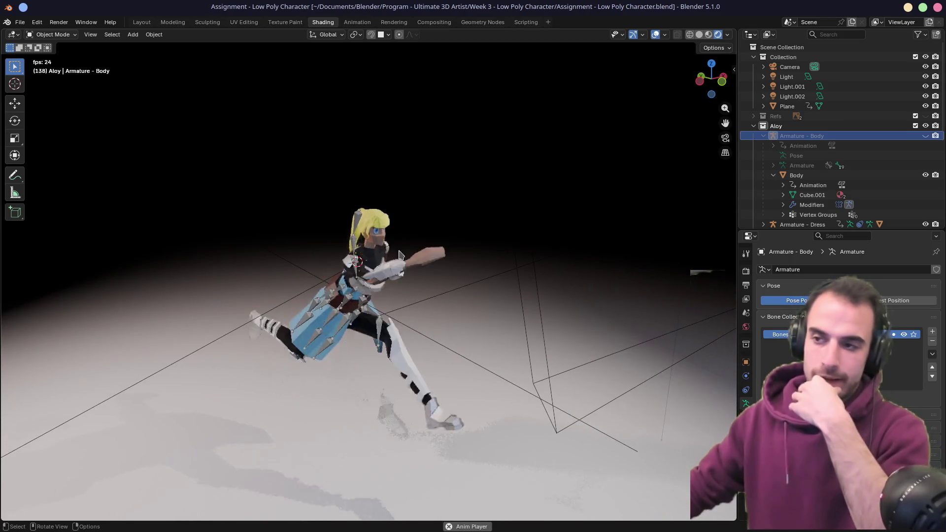
key(KP_1)
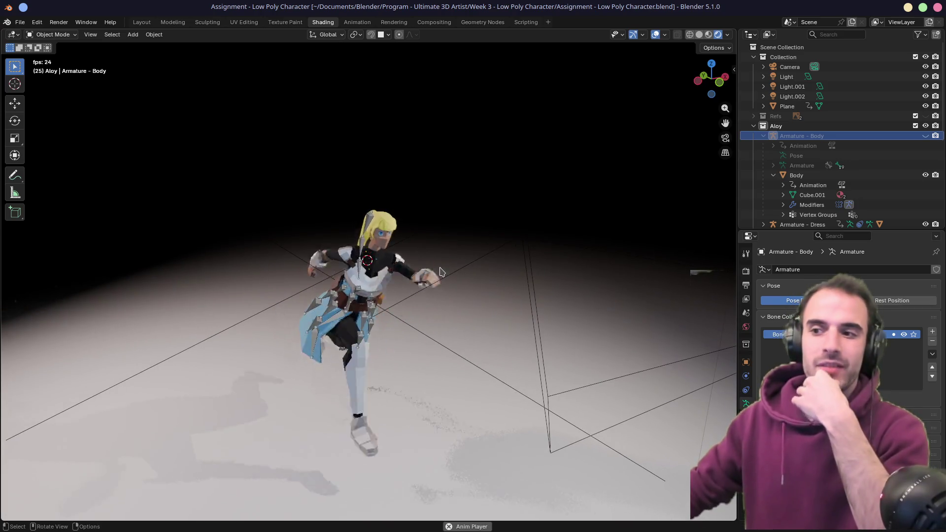
middle_drag(415, 255, 373, 287)
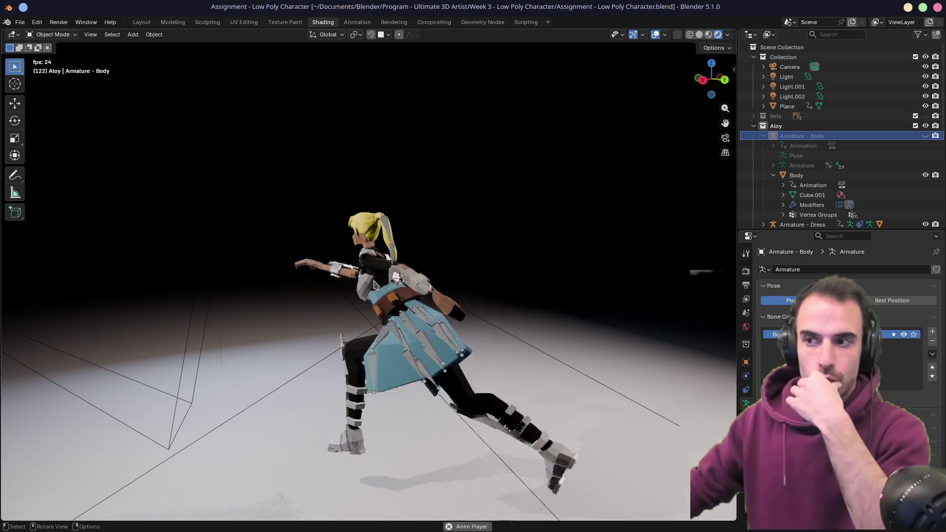
- Save the Low Poly Character file, return to solid shading, and open Assignment - Interior Scene.blend
key(ctrl+s)
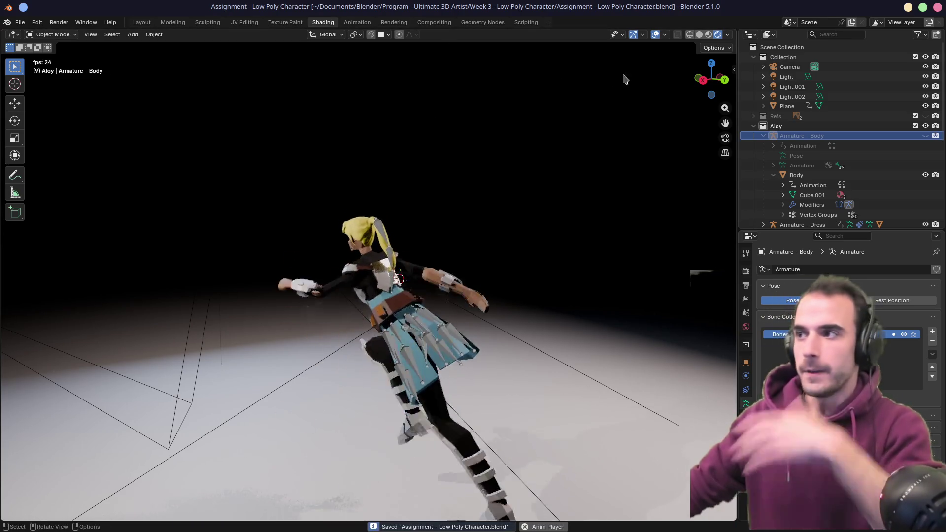
click(708, 34)
click(699, 35)
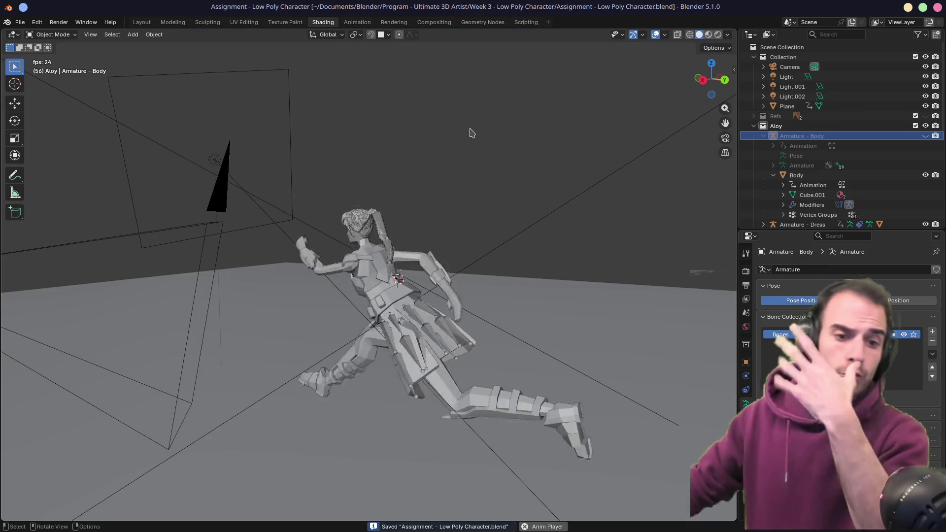
click(20, 22)
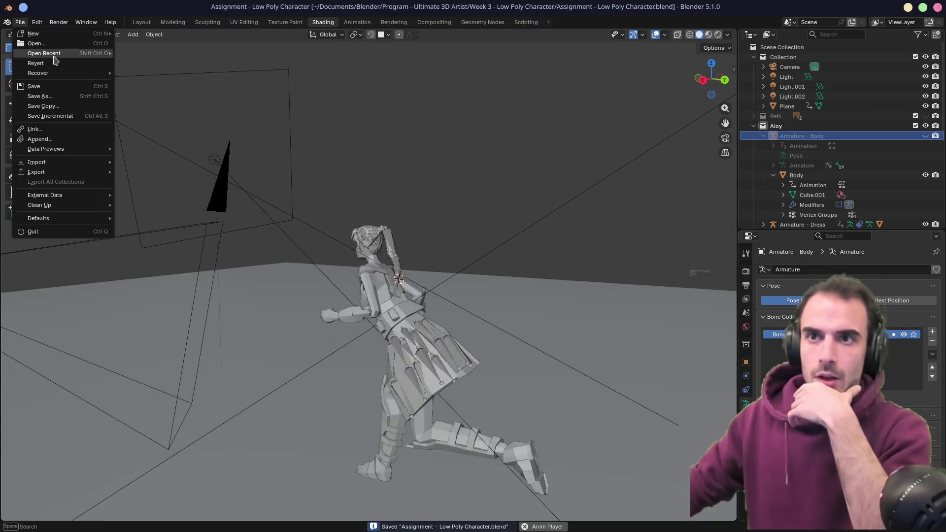
mouse_move(49, 53)
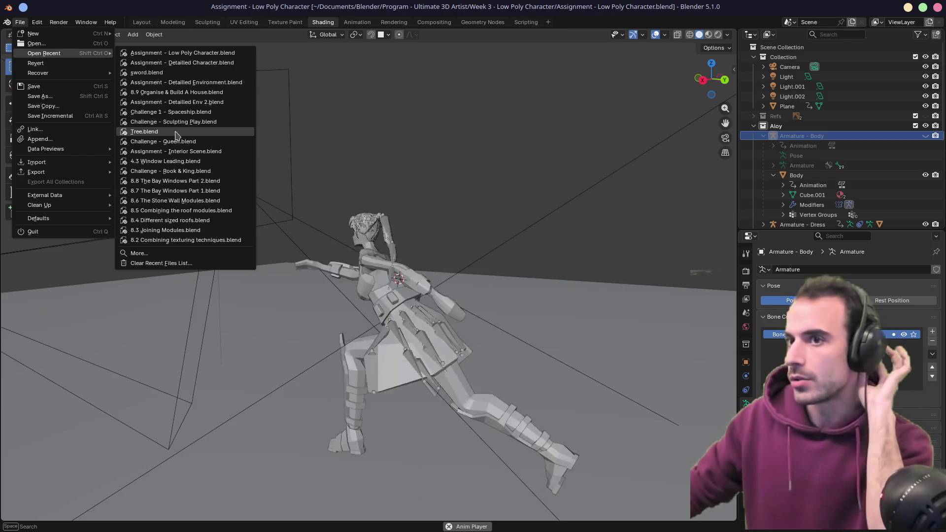
click(168, 151)
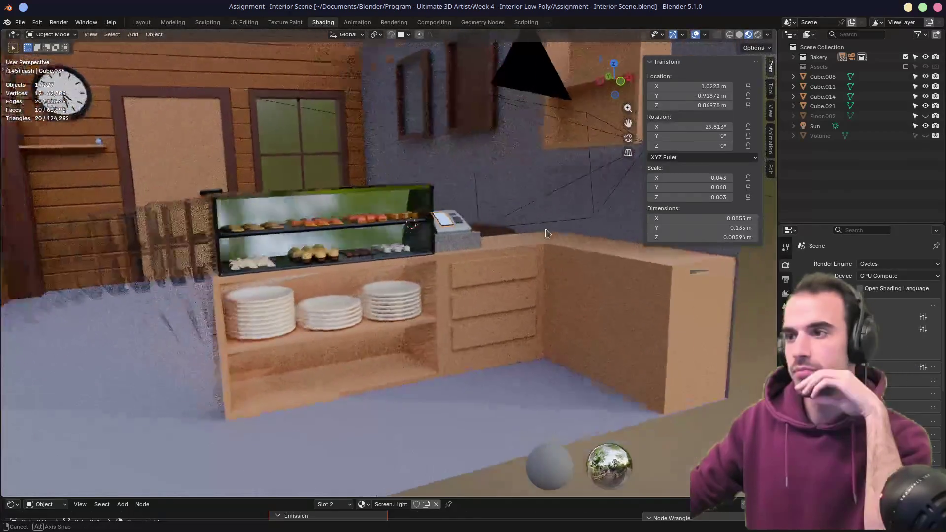
- Orbit around the bakery counter, then open 8.9 Organise & Build A House.blend from recent files
mouse_move(546, 233)
middle_down()
mouse_move(600, 238)
mouse_move(429, 218)
middle_up()
scroll(429, 218, down, 5)
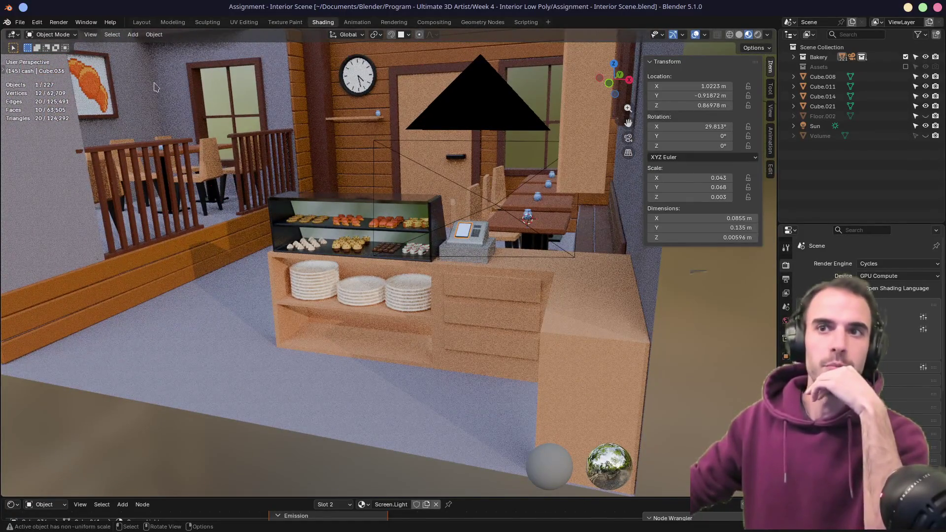
click(20, 23)
mouse_move(58, 58)
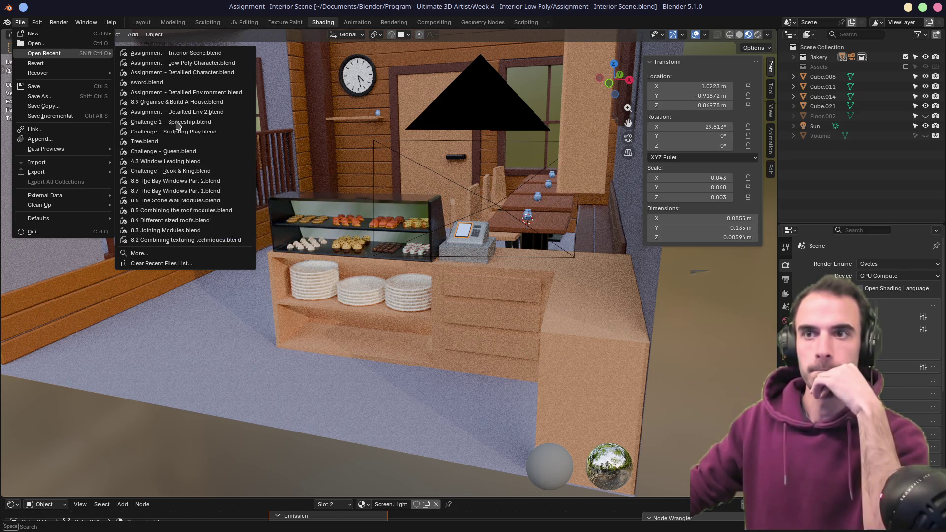
click(178, 102)
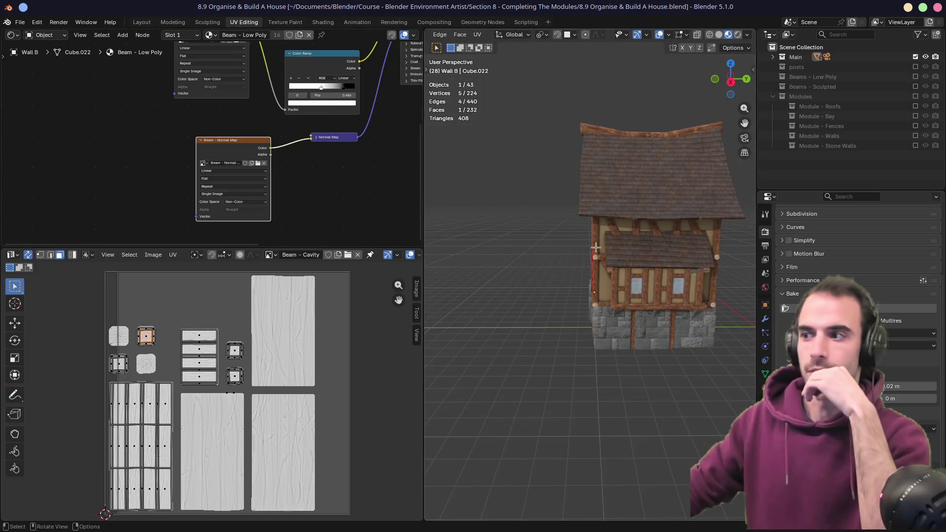
- Widen the 3D view and centre it on the wall beams around the house's window
mouse_move(596, 247)
middle_down()
mouse_move(661, 247)
mouse_move(641, 251)
middle_up()
scroll(523, 265, up, 5)
middle_drag(524, 264, 598, 253)
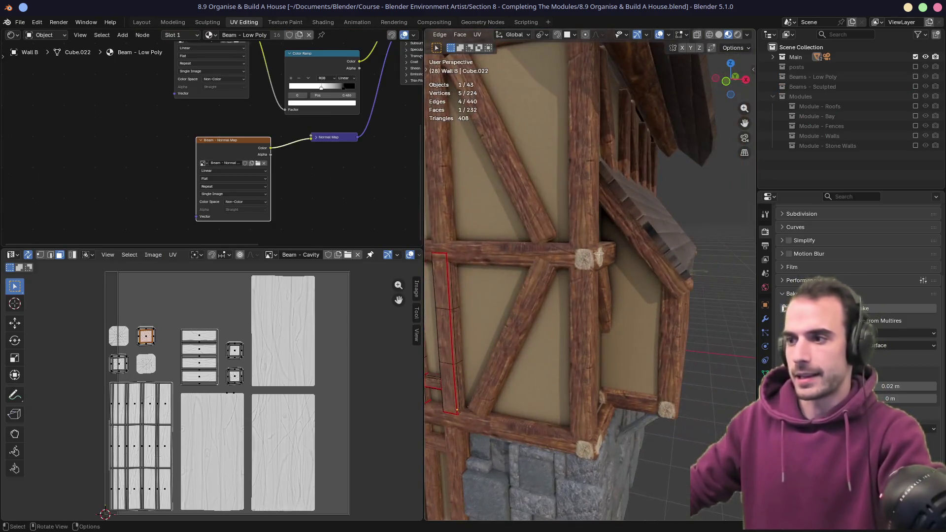
drag(425, 236, 296, 246)
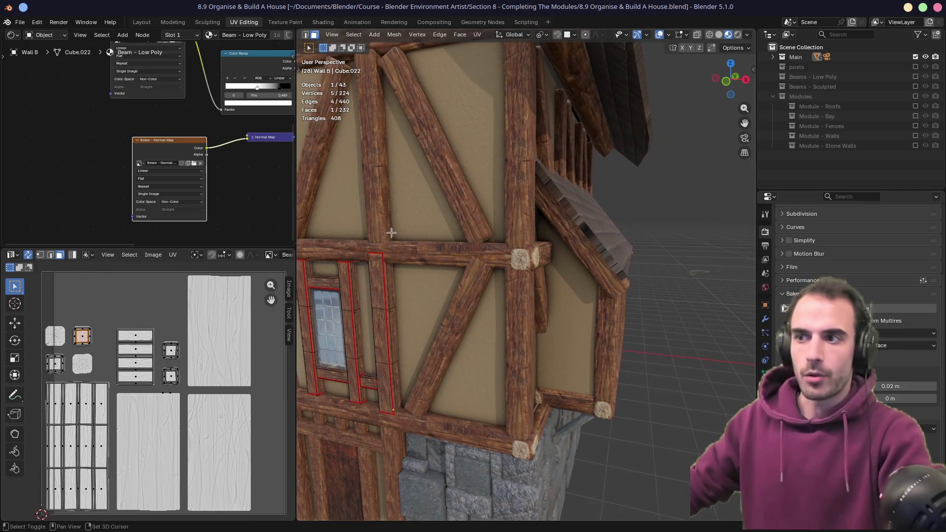
shift+middle_drag(391, 233, 593, 222)
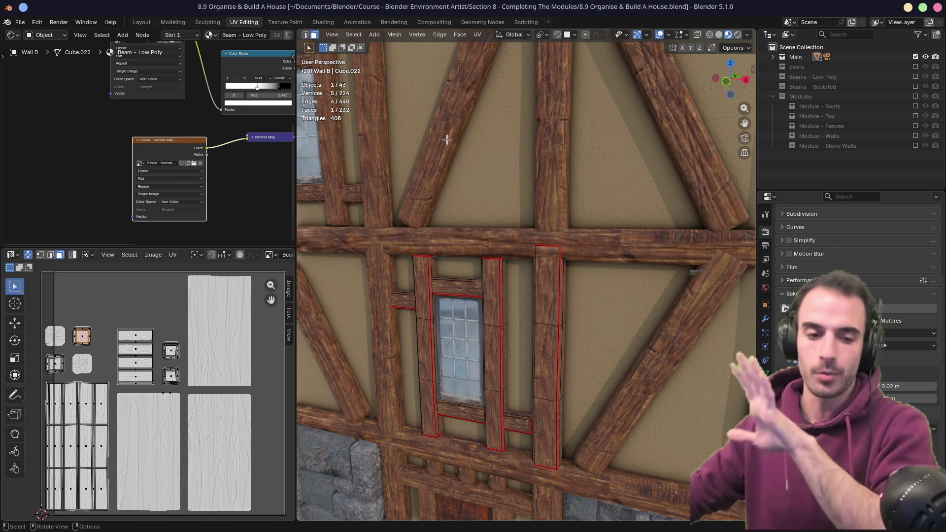
- Zoom out to a front-left view of the house and browse the File menu's Recover options
scroll(447, 138, down, 6)
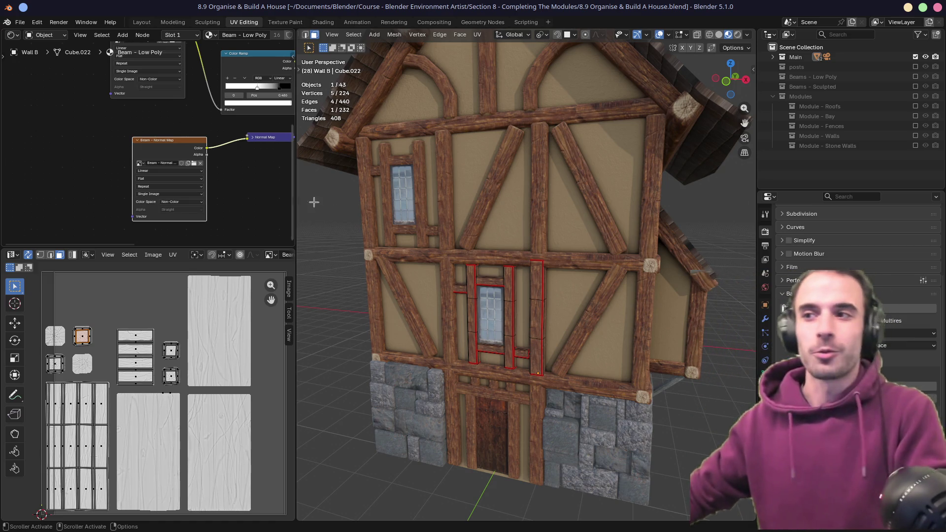
scroll(340, 207, down, 5)
mouse_move(492, 221)
middle_down()
mouse_move(500, 226)
mouse_move(487, 217)
mouse_move(453, 222)
middle_up()
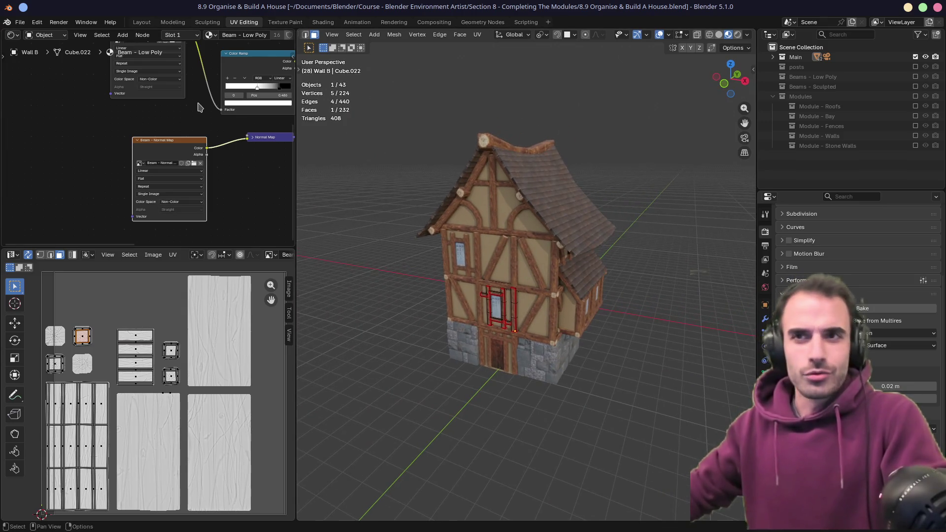
click(19, 23)
mouse_move(98, 80)
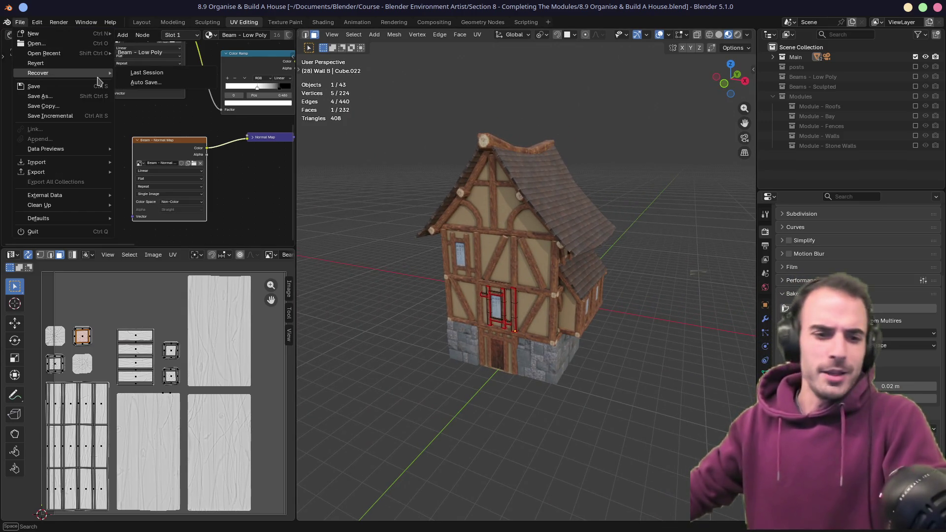
mouse_move(84, 59)
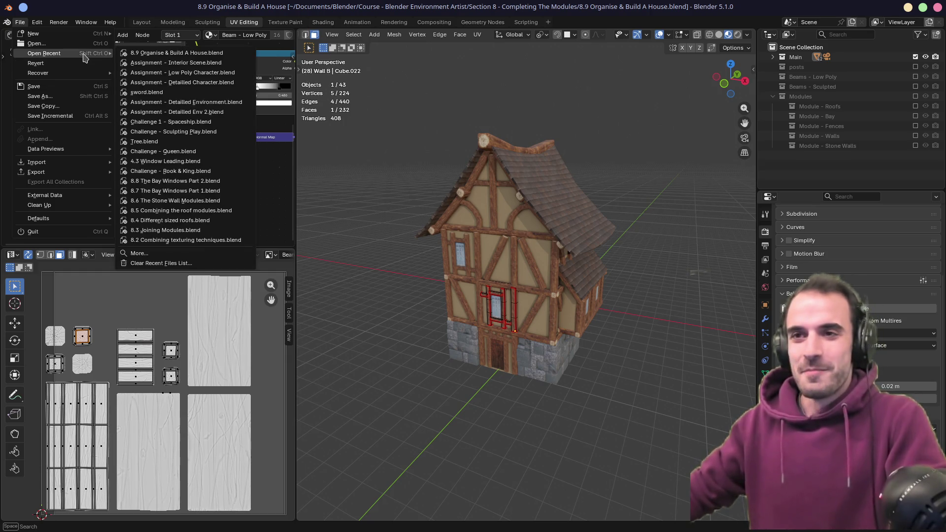
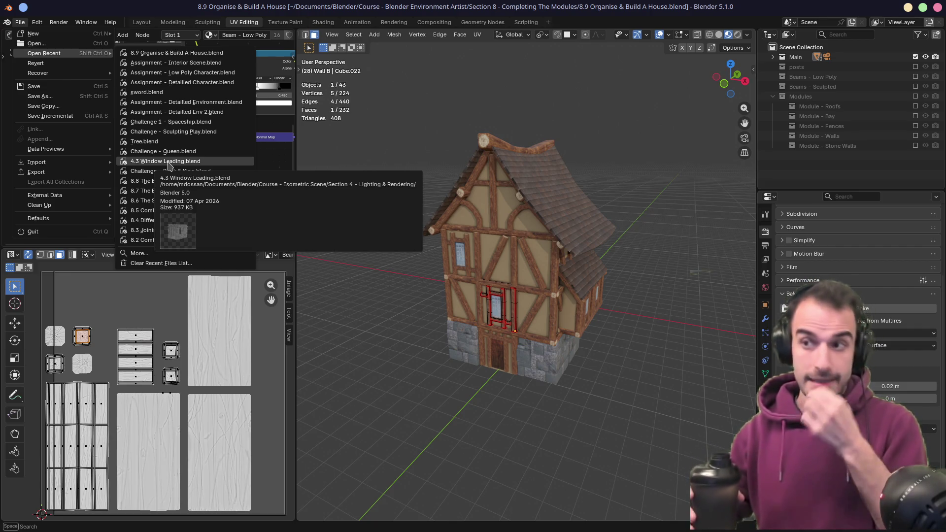
- Leave Blender's recent-files menu for the GameDev.tv Ultimate 3D Artist course page in the browser
mouse_move(38, 23)
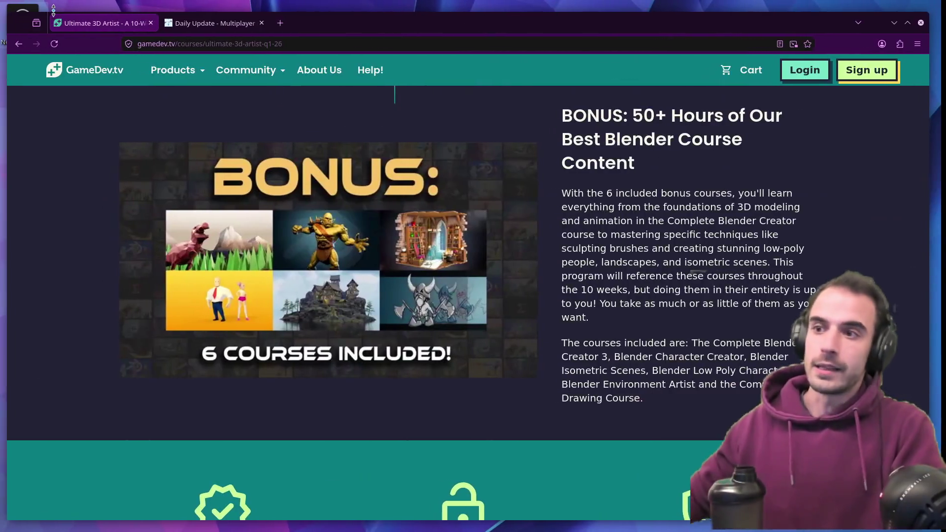
- Scroll the course page, then go to the creator's itch.io profile page
scroll(594, 274, down, 1)
scroll(594, 274, up, 3)
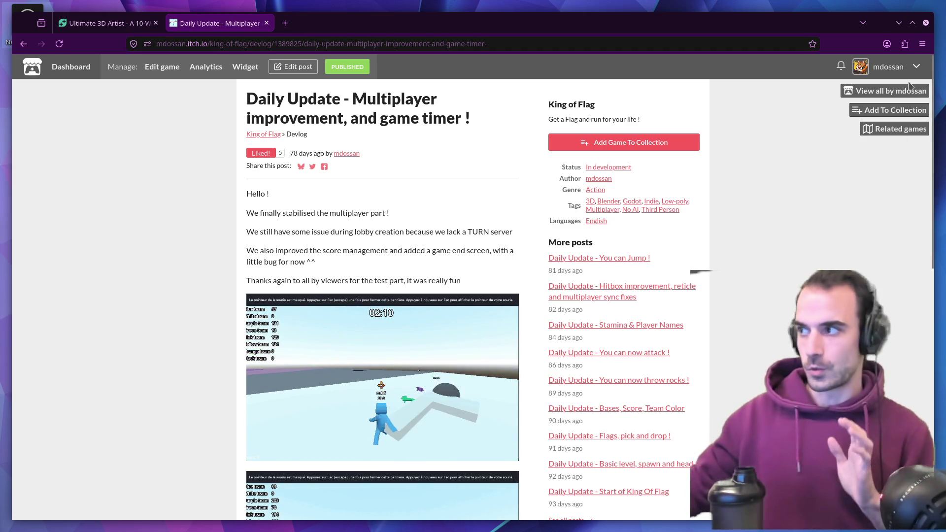
click(884, 91)
- Look at Miami Flipper 1987 and TomatoClicker, then open the King of Flag game page
click(682, 178)
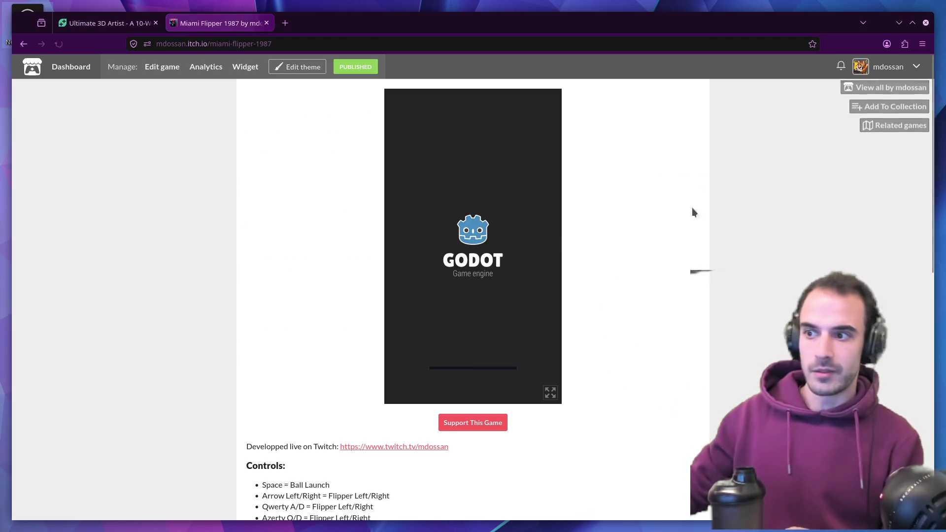
click(876, 95)
scroll(608, 223, down, 5)
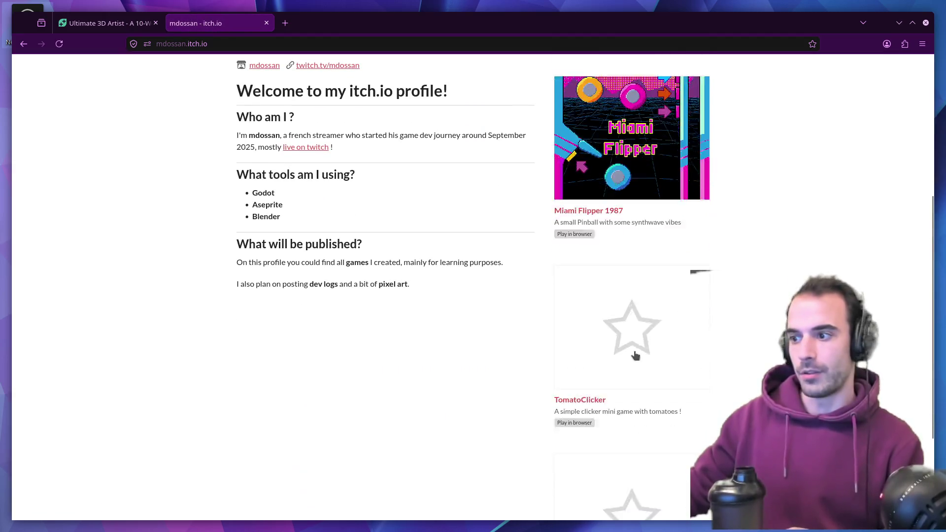
click(607, 224)
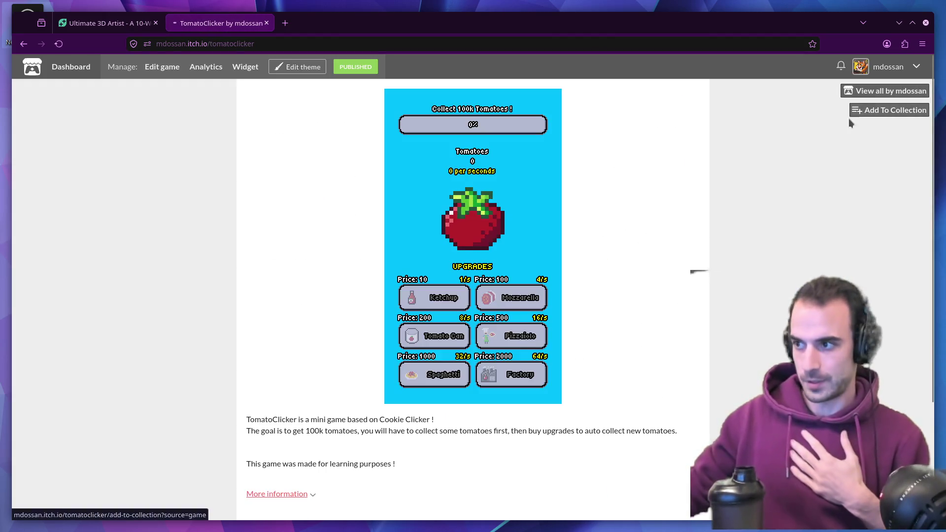
click(867, 91)
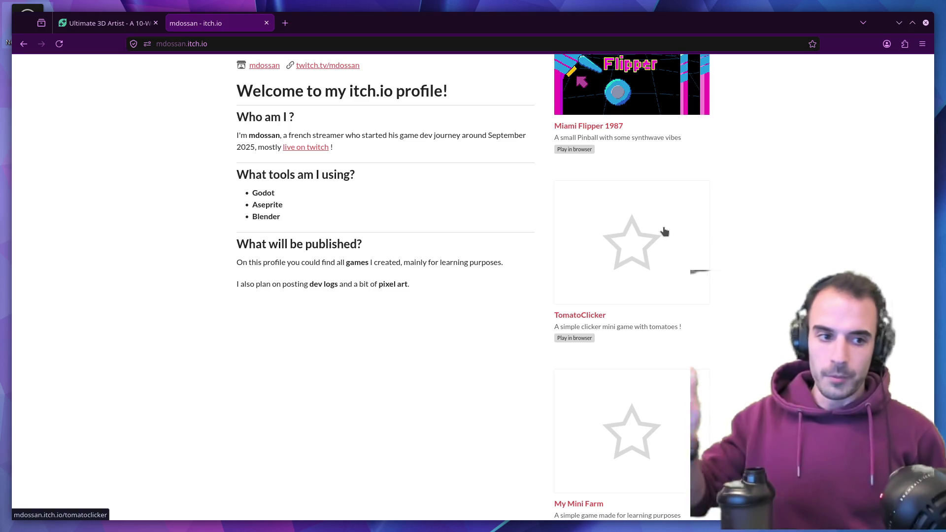
scroll(684, 235, up, 5)
click(655, 234)
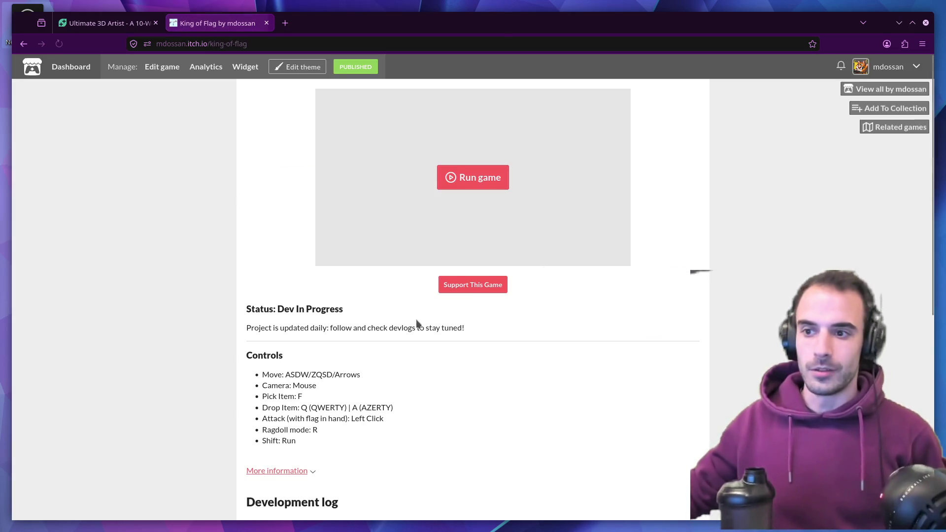
- Read the King of Flag devlog post on multiplayer improvement and the game timer
scroll(416, 322, down, 5)
click(305, 303)
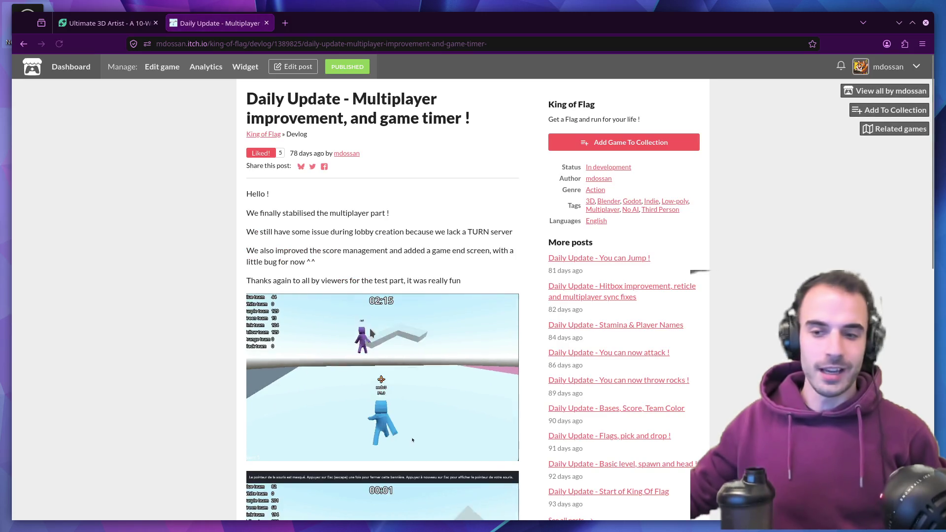
scroll(370, 333, down, 6)
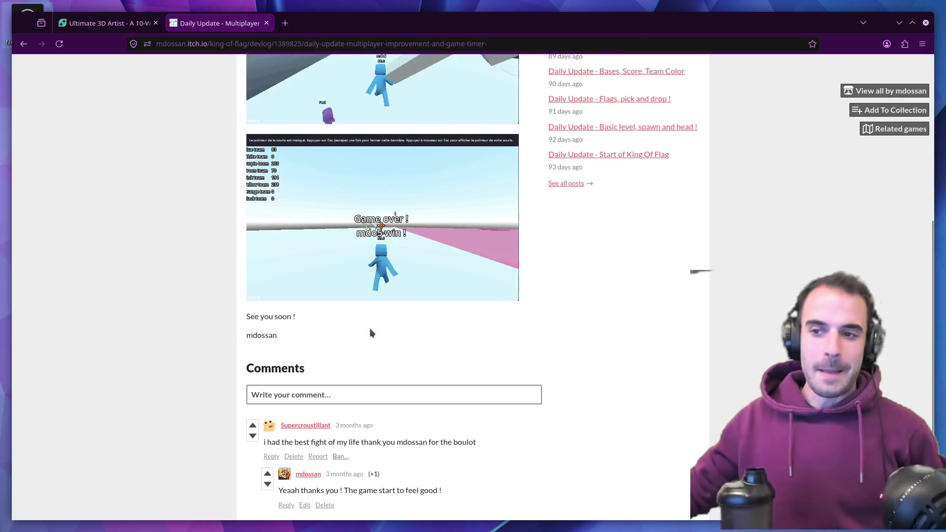
scroll(371, 327, up, 5)
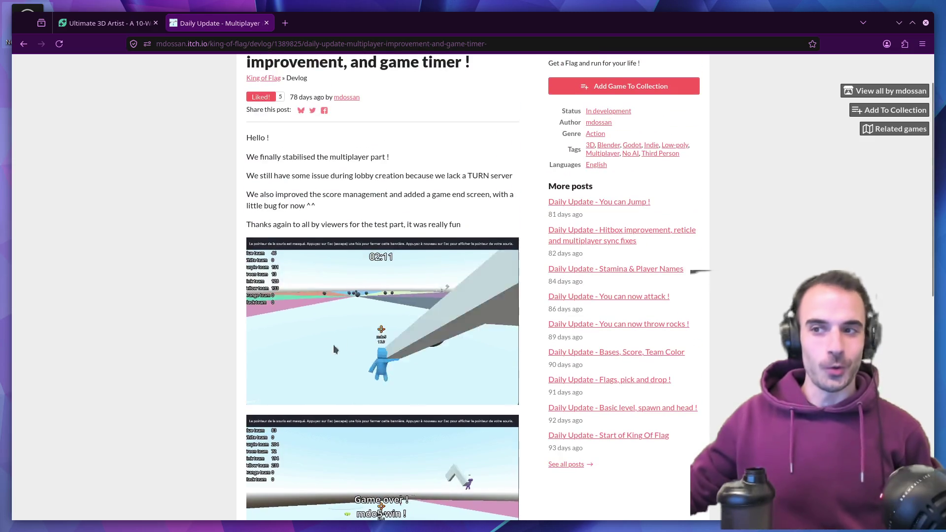
scroll(375, 345, down, 2)
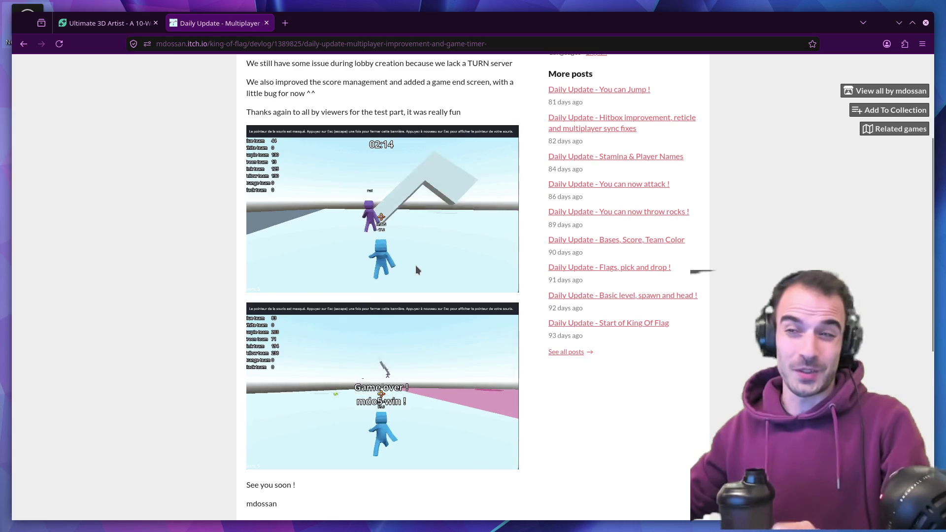
scroll(422, 313, down, 2)
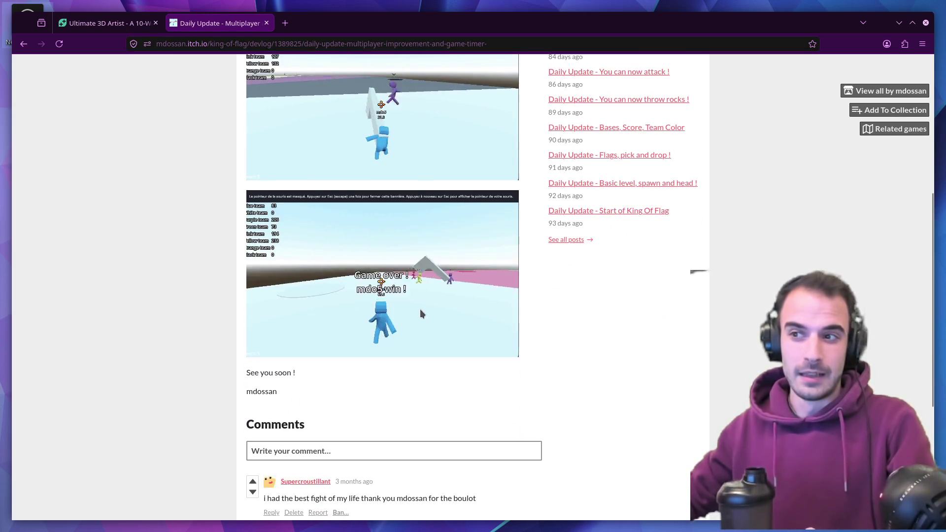
scroll(420, 311, up, 3)
scroll(367, 349, down, 2)
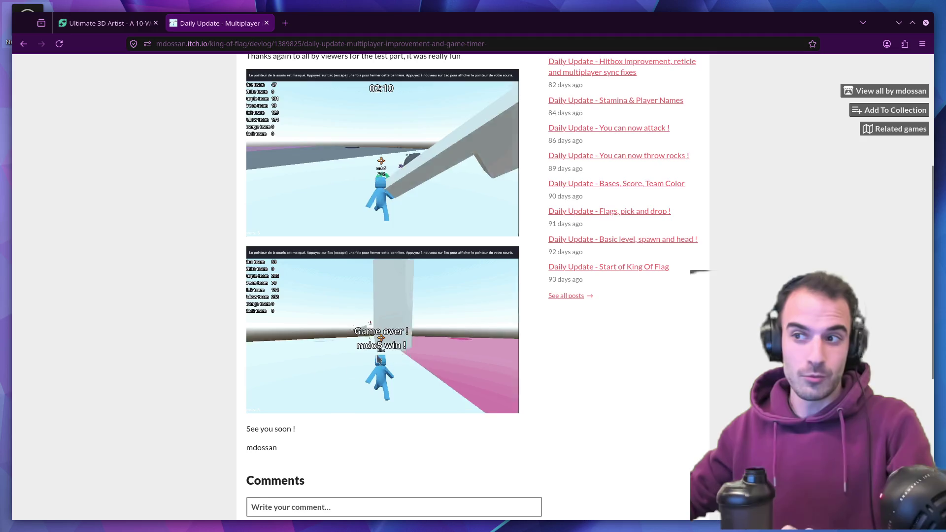
scroll(395, 330, down, 2)
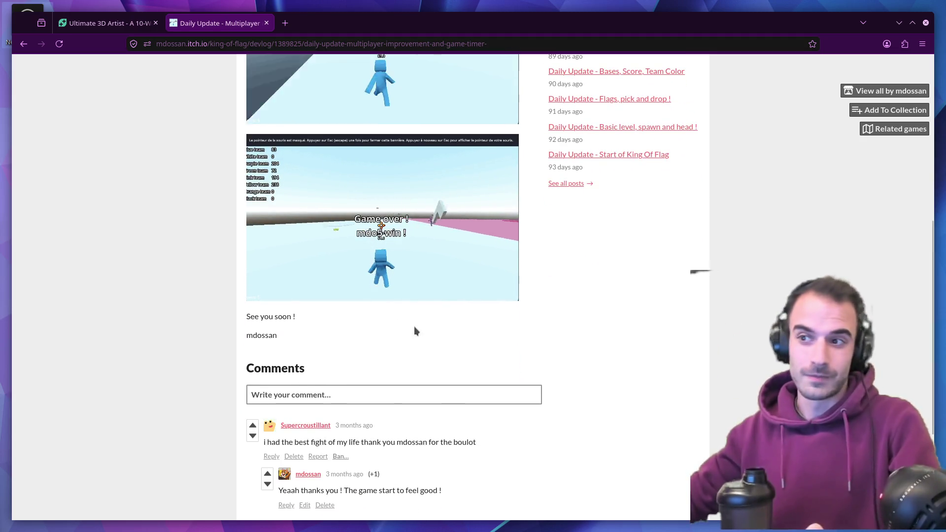
scroll(414, 331, up, 2)
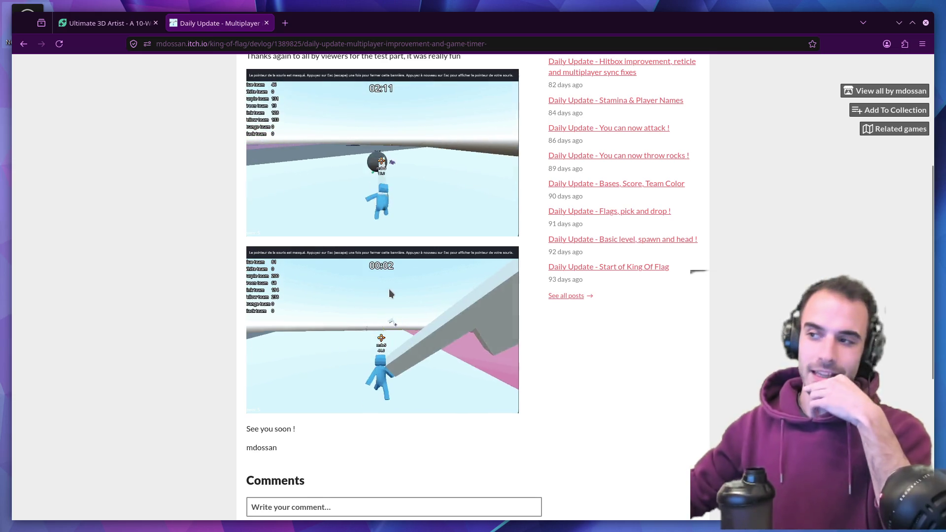
scroll(401, 290, up, 5)
scroll(421, 294, down, 3)
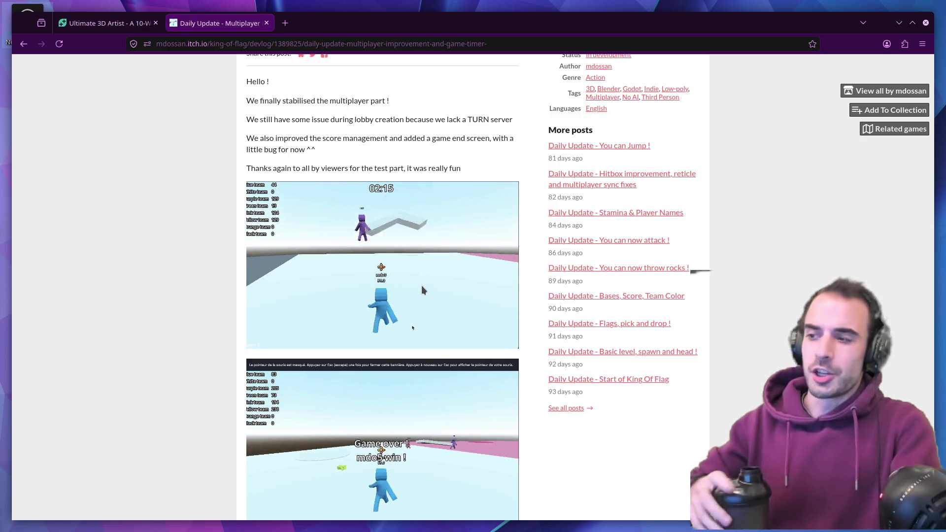
- Read the Start of King Of Flag, Flags pick and drop, and Bases Score Team Color posts, then list all posts
click(581, 379)
scroll(403, 331, down, 2)
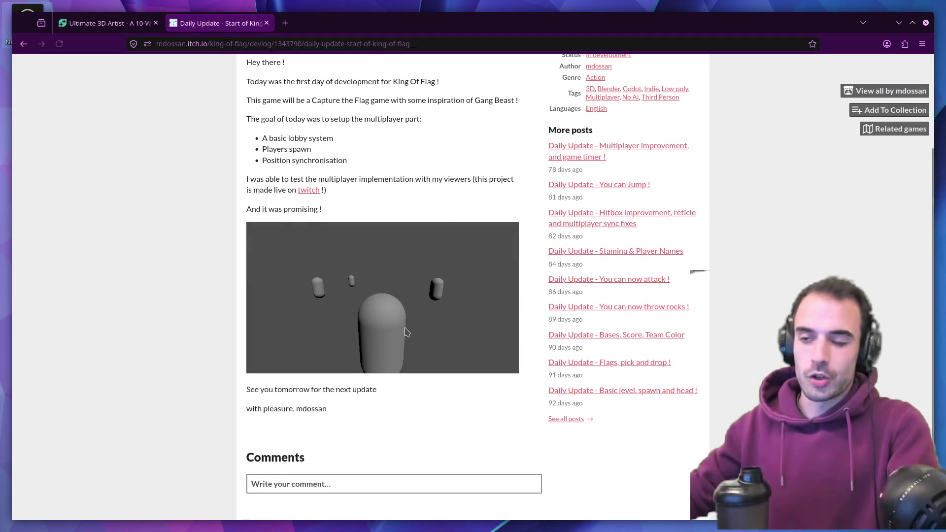
scroll(405, 331, down, 1)
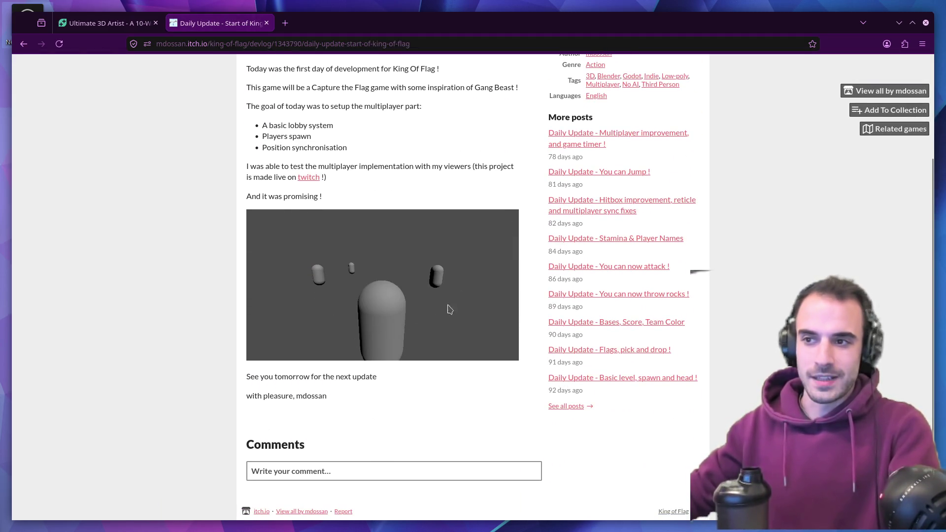
click(605, 351)
scroll(463, 357, down, 5)
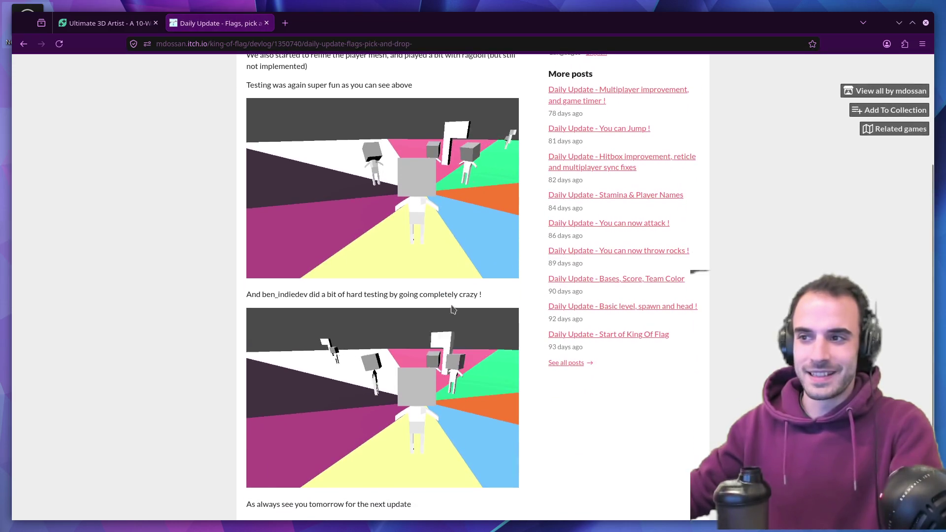
scroll(463, 357, up, 2)
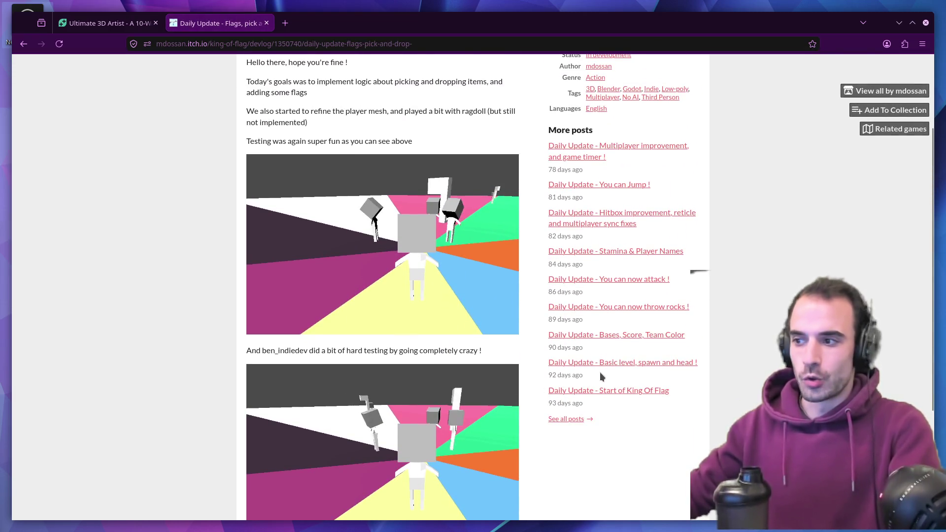
click(599, 335)
scroll(460, 324, down, 2)
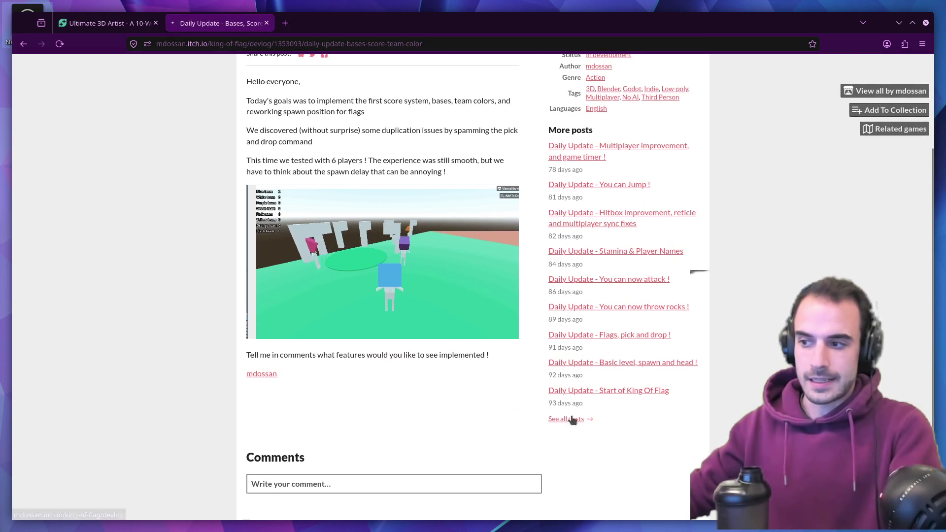
click(569, 420)
scroll(437, 323, down, 10)
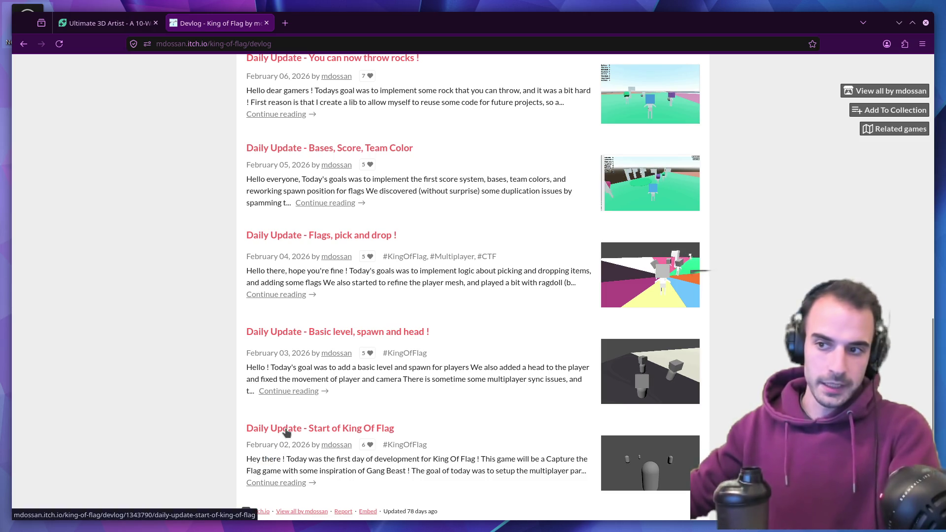
- Read the 'Basic level, spawn and head' post, then return to the full devlog list
click(302, 333)
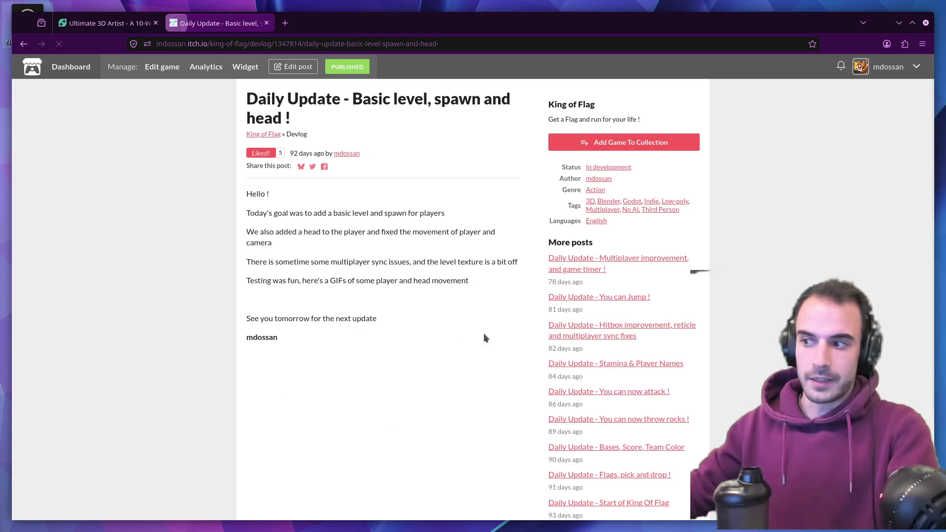
scroll(373, 257, down, 3)
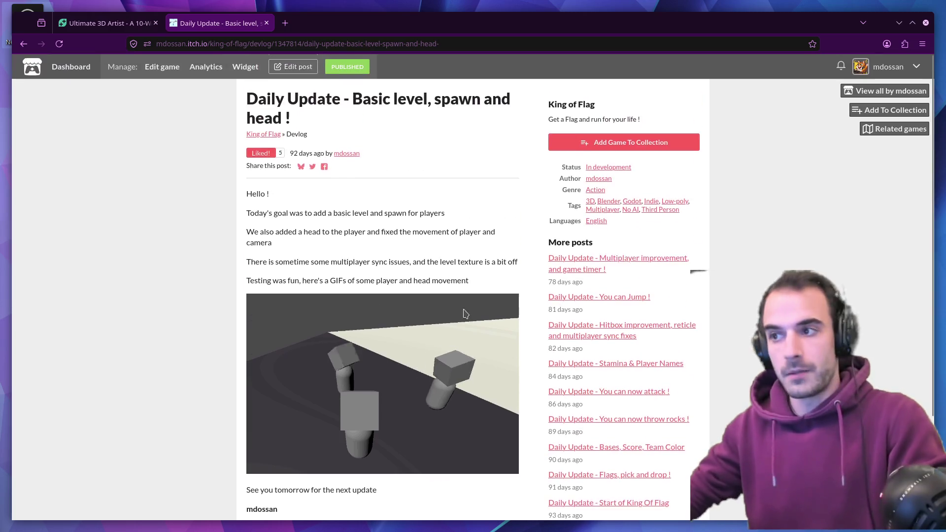
scroll(443, 311, up, 3)
scroll(561, 273, down, 3)
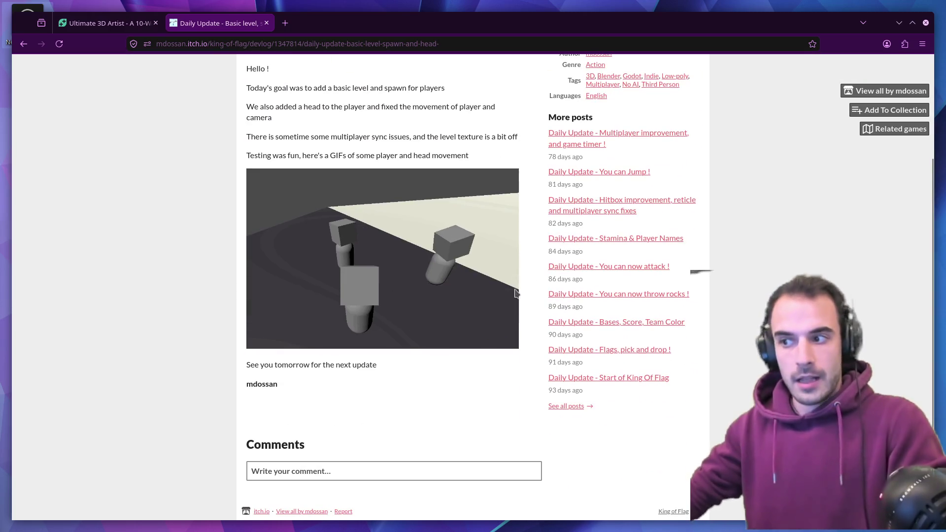
click(561, 406)
scroll(517, 328, down, 10)
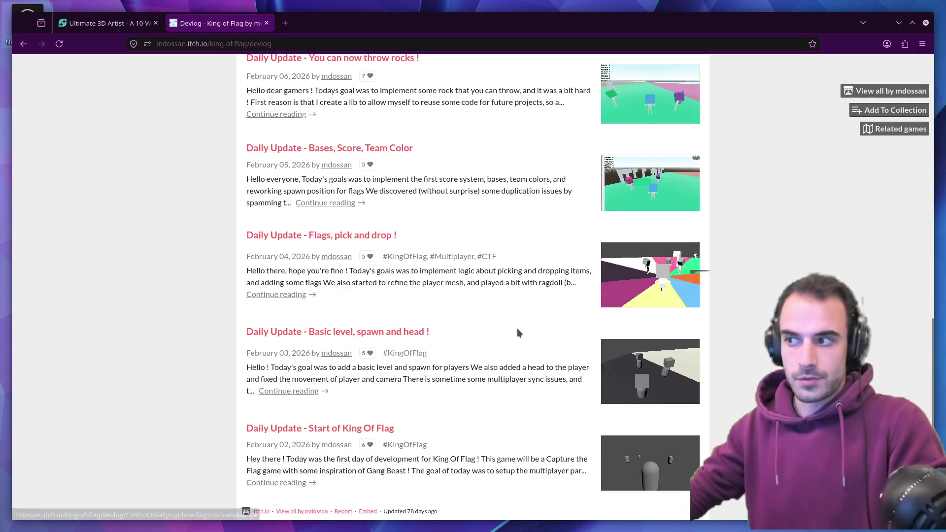
scroll(516, 328, up, 10)
scroll(516, 328, down, 10)
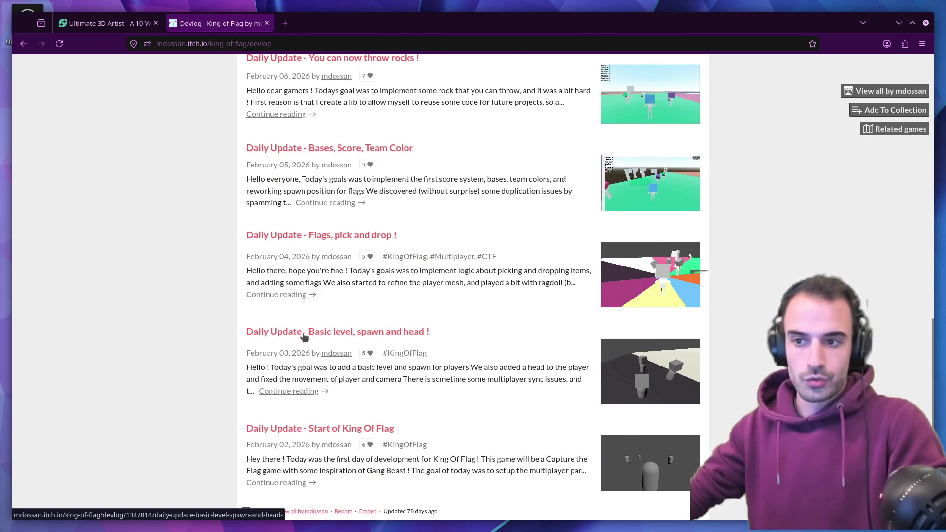
- Revisit the Start of King Of Flag post, then open the Hitbox improvement and reticle fixes post
key(alt+Left)
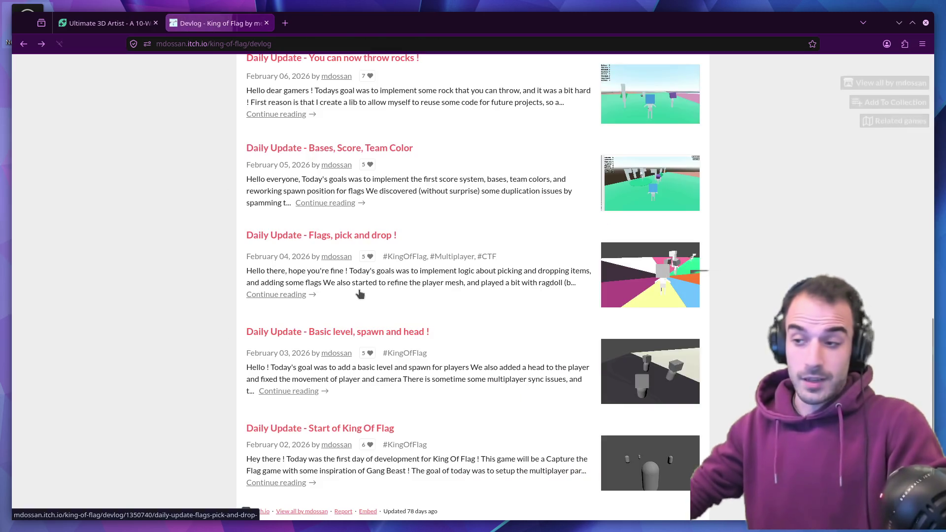
click(305, 429)
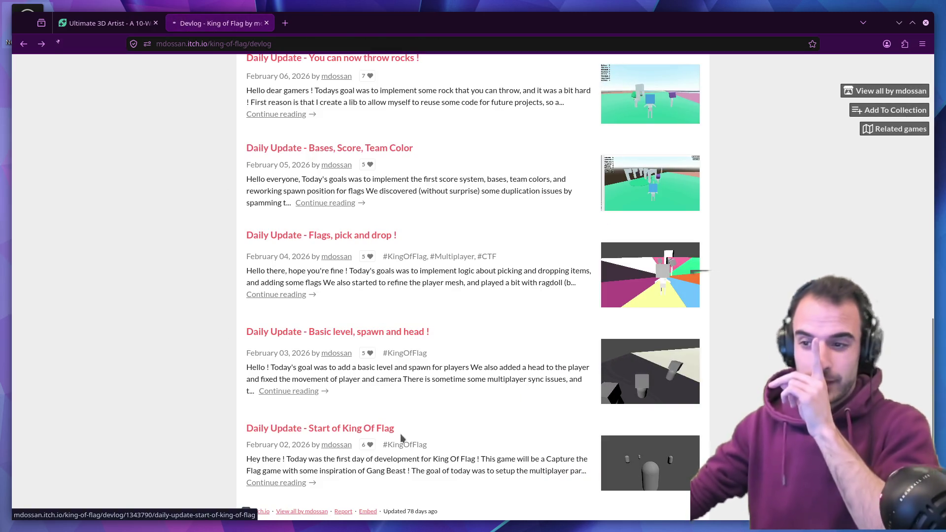
scroll(346, 264, down, 3)
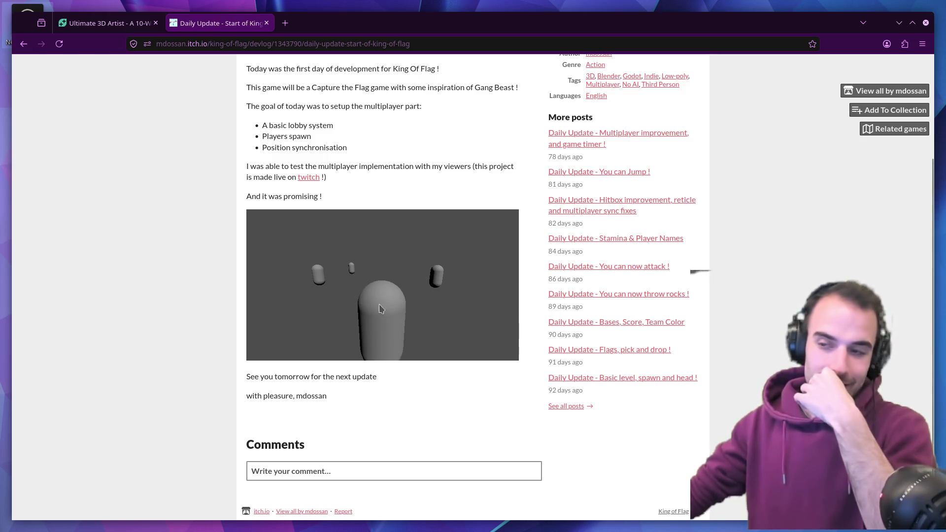
key(alt+Left)
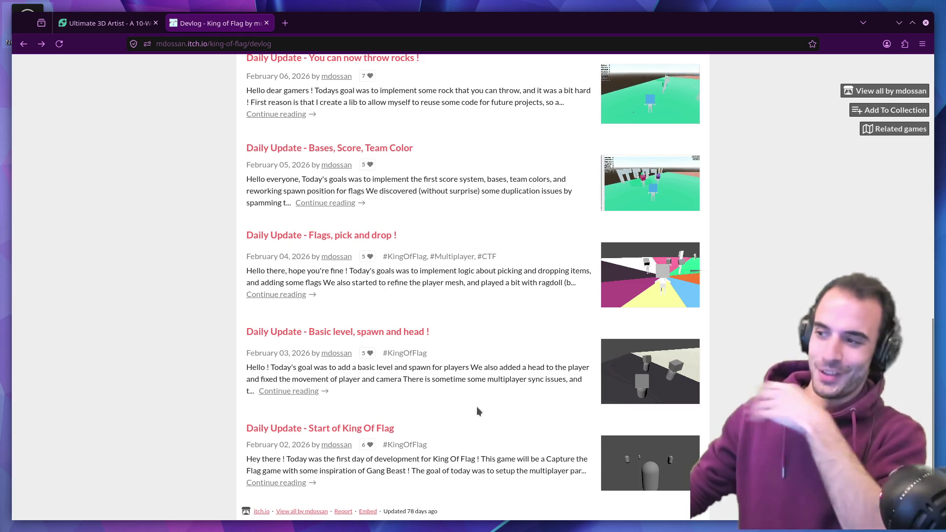
scroll(435, 398, up, 10)
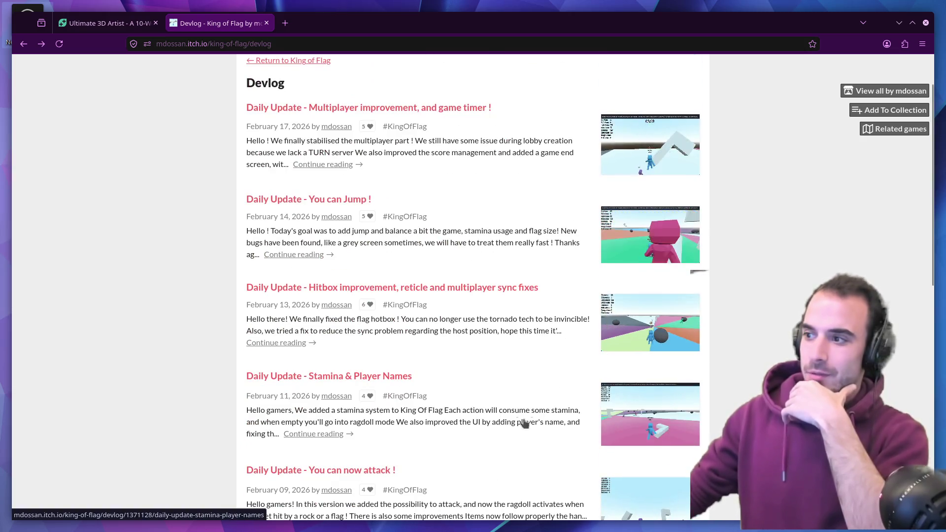
scroll(524, 422, up, 3)
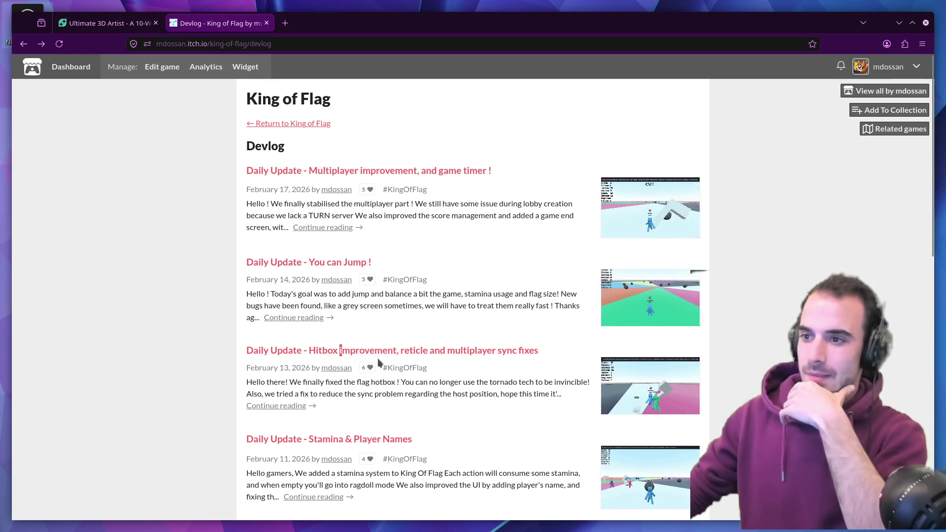
click(341, 351)
scroll(340, 353, down, 3)
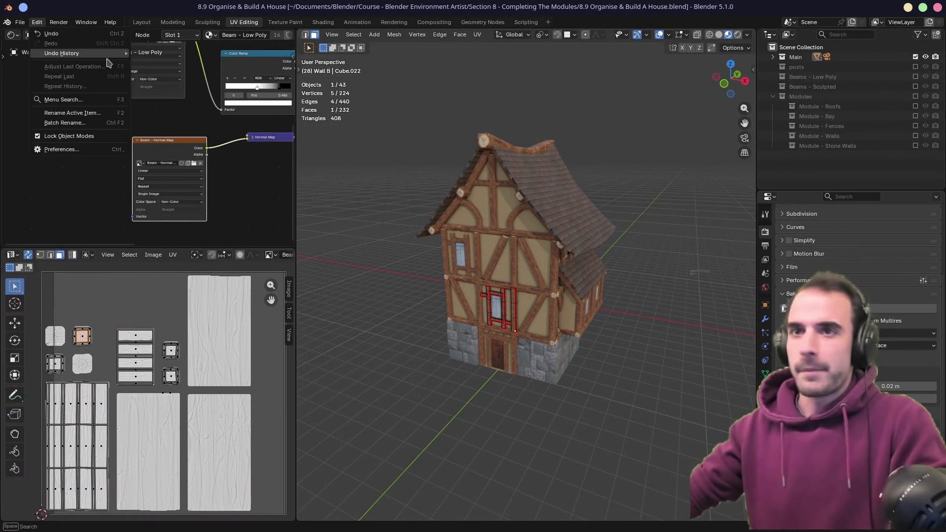
- Close the Edit menu and load Assignment - Detailled Character.blend from the recent files
click(19, 26)
click(21, 24)
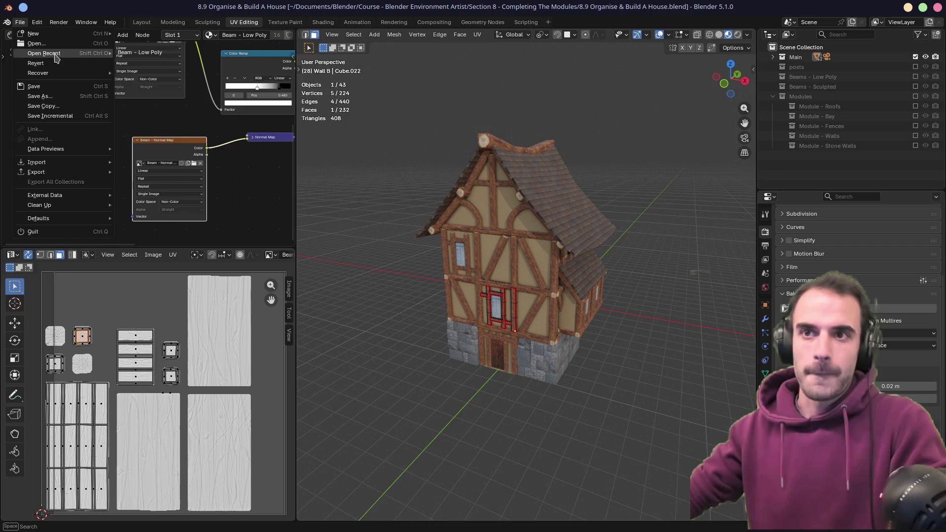
mouse_move(49, 53)
click(162, 85)
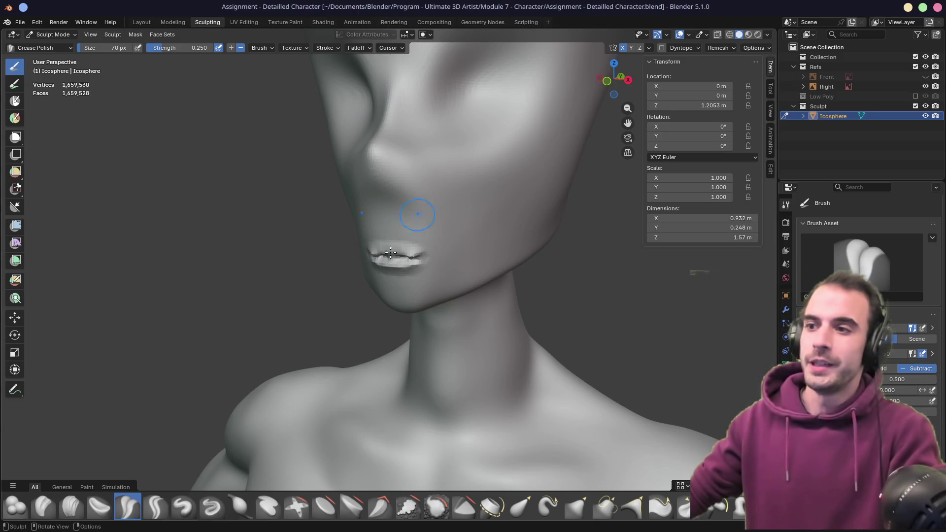
- Zoom to the lips and crease the line between them and the left mouth corner with Crease Polish
middle_drag(390, 252, 374, 254)
scroll(365, 256, up, 5)
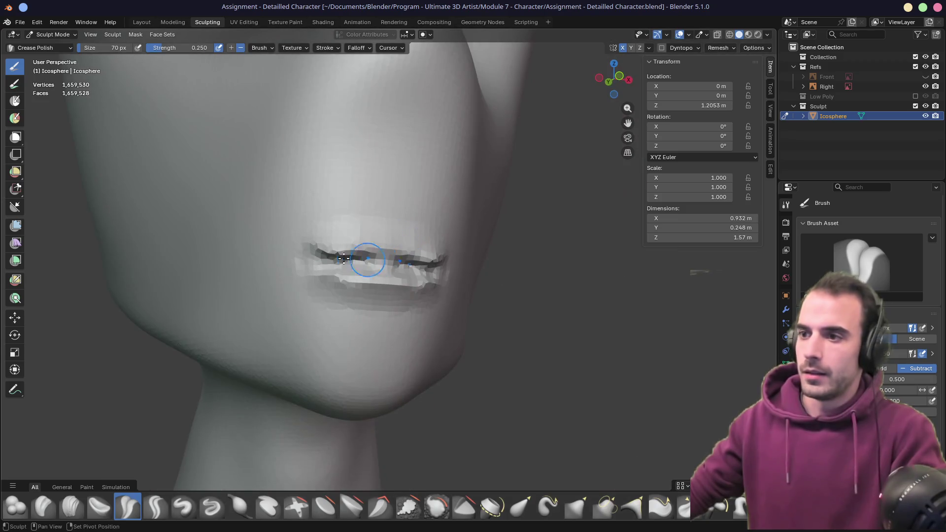
drag(344, 258, 391, 263)
mouse_move(391, 264)
middle_down()
mouse_move(453, 261)
mouse_move(305, 252)
middle_up()
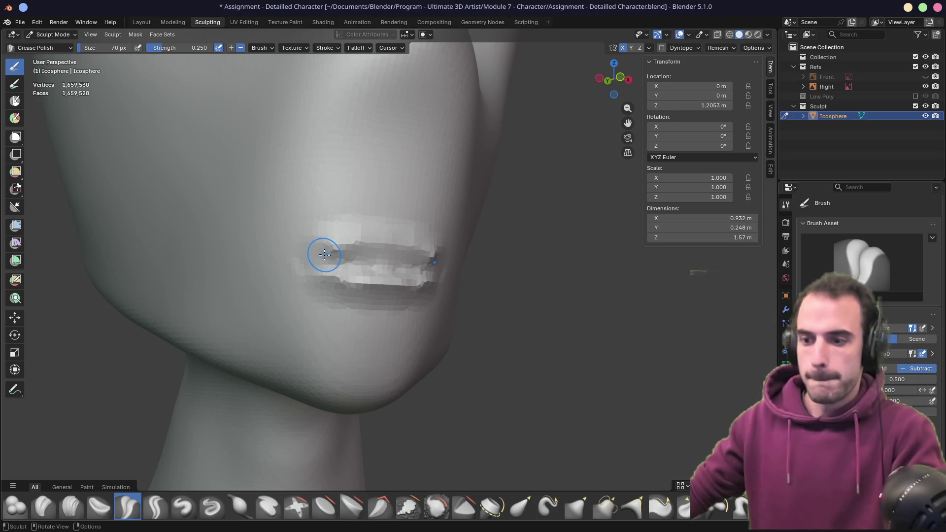
drag(325, 255, 345, 254)
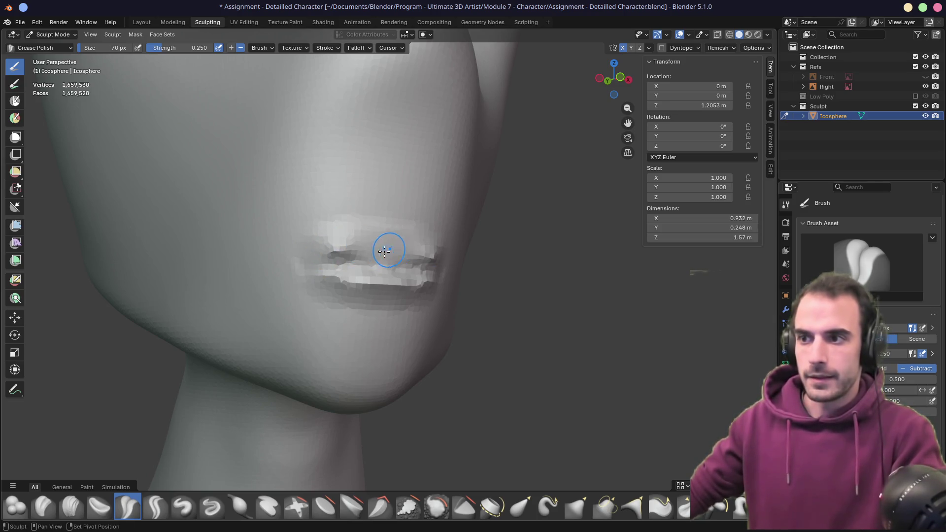
mouse_move(386, 249)
middle_down()
mouse_move(423, 249)
mouse_move(359, 247)
middle_up()
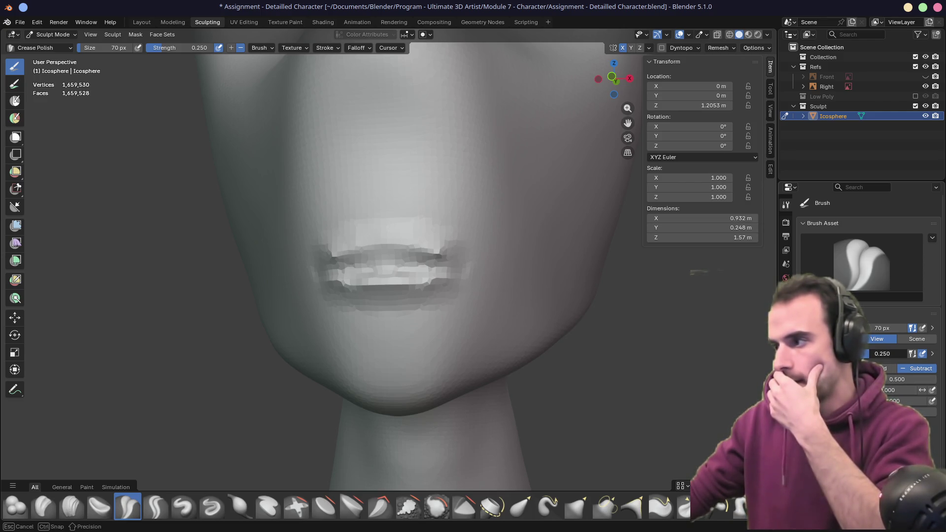
- Lower the brush strength, set size to 130 px, re-crease the lip line and check it in profile
key(Escape)
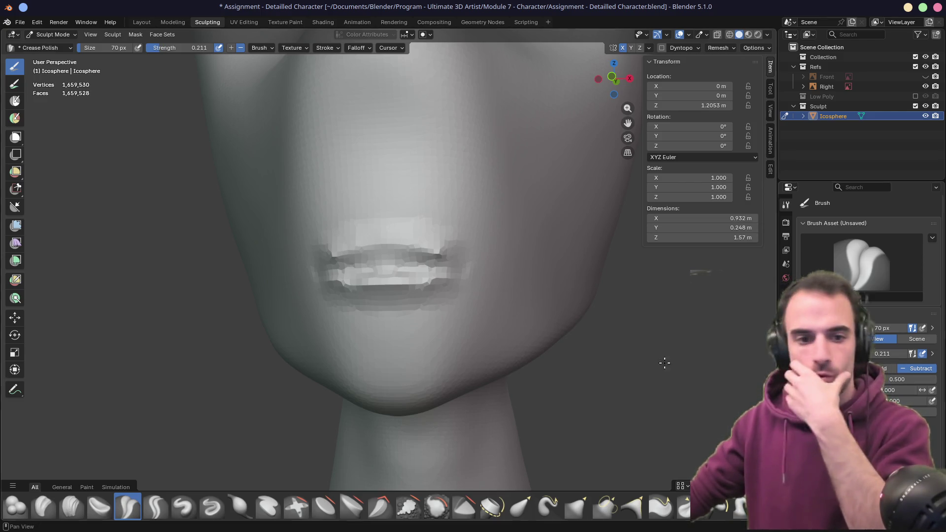
key(f)
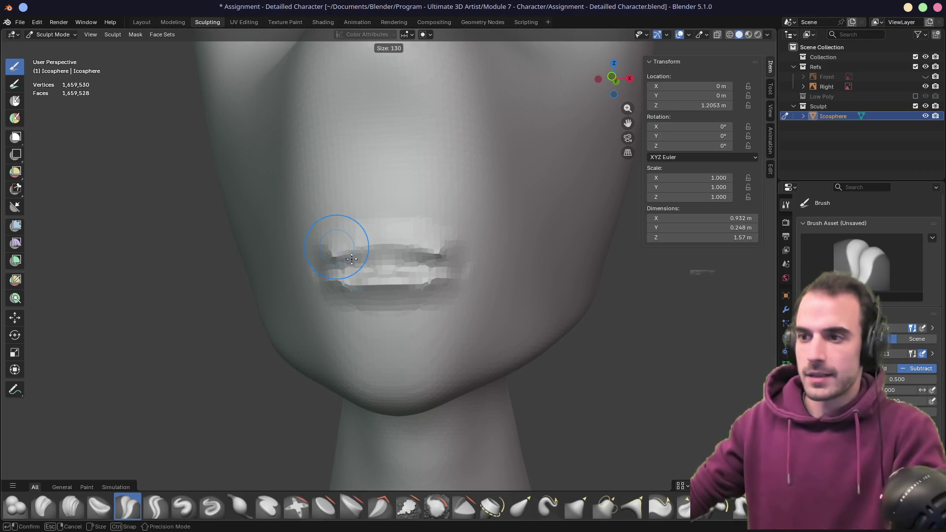
click(352, 259)
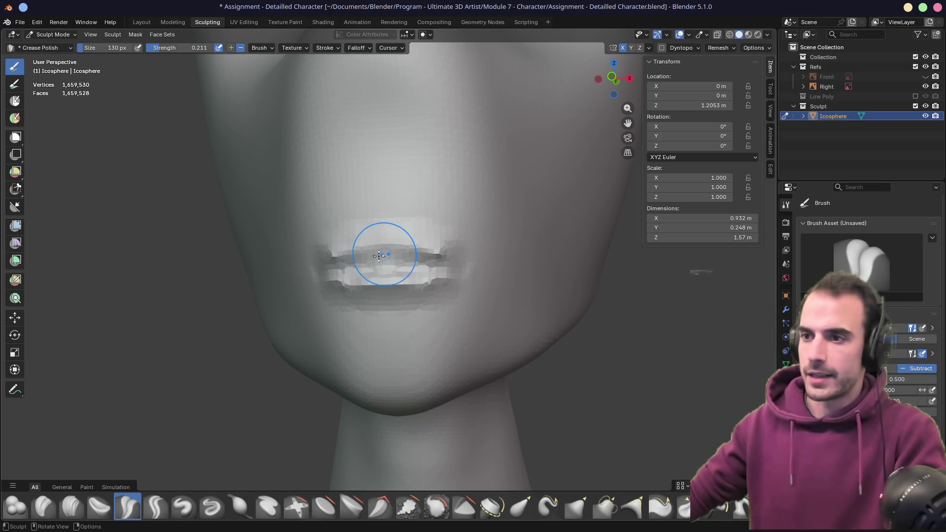
drag(378, 256, 321, 244)
middle_drag(337, 307, 348, 307)
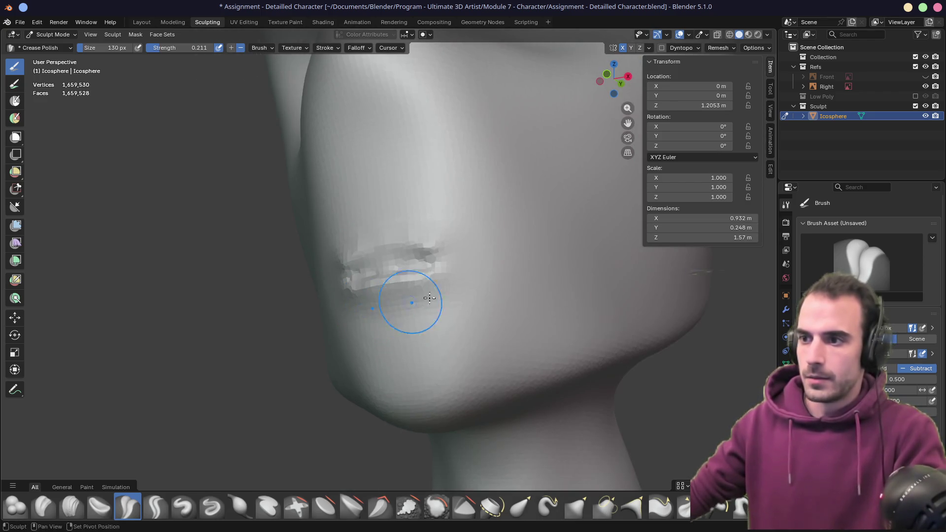
mouse_move(437, 271)
middle_down()
mouse_move(372, 265)
mouse_move(562, 267)
middle_up()
mouse_move(414, 226)
middle_down()
mouse_move(464, 230)
mouse_move(424, 257)
mouse_move(418, 251)
mouse_move(536, 256)
mouse_move(374, 273)
middle_up()
scroll(418, 250, down, 5)
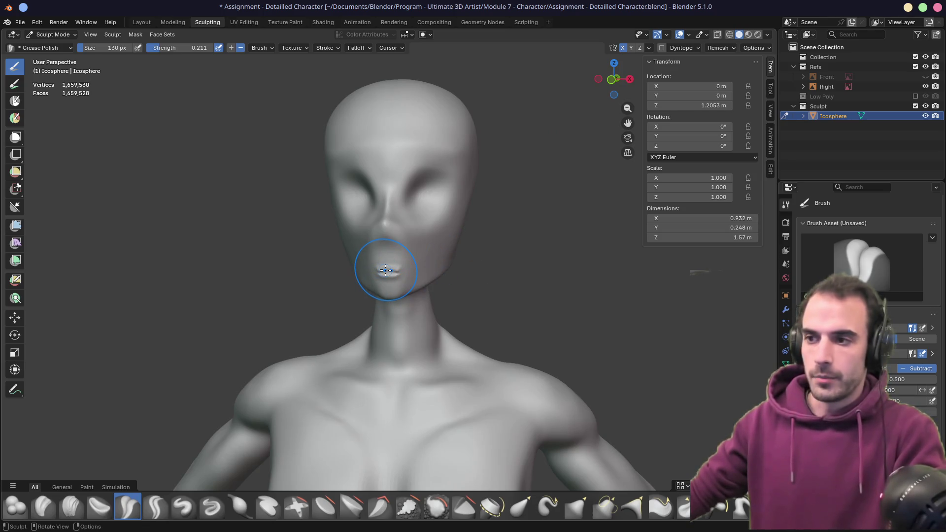
scroll(389, 273, up, 8)
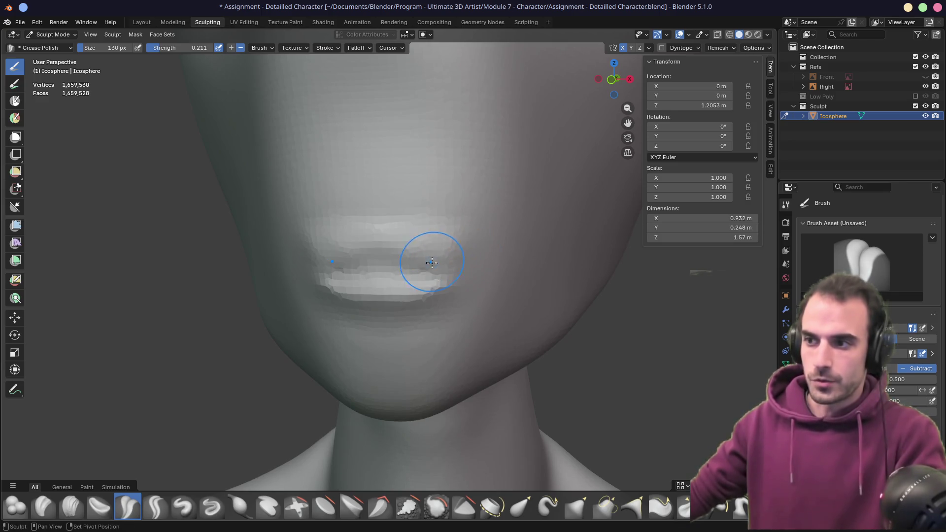
middle_drag(431, 262, 376, 252)
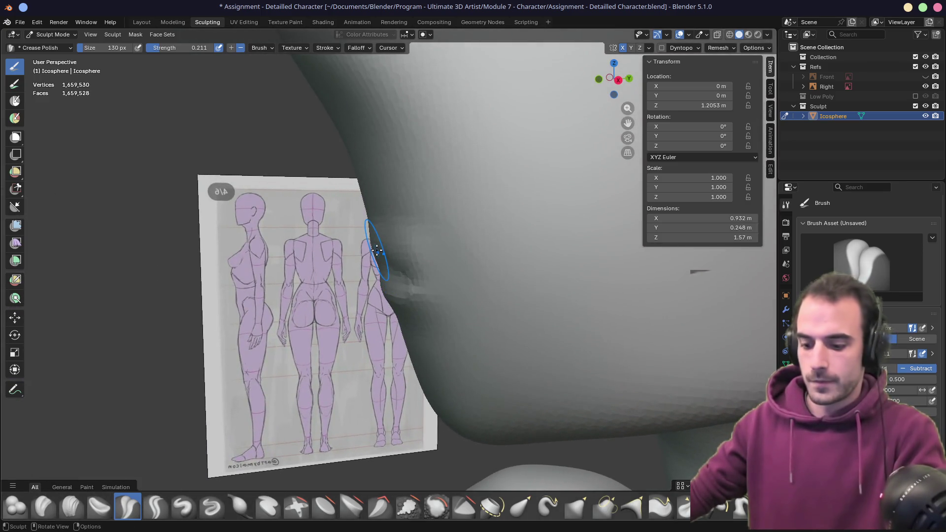
key(g)
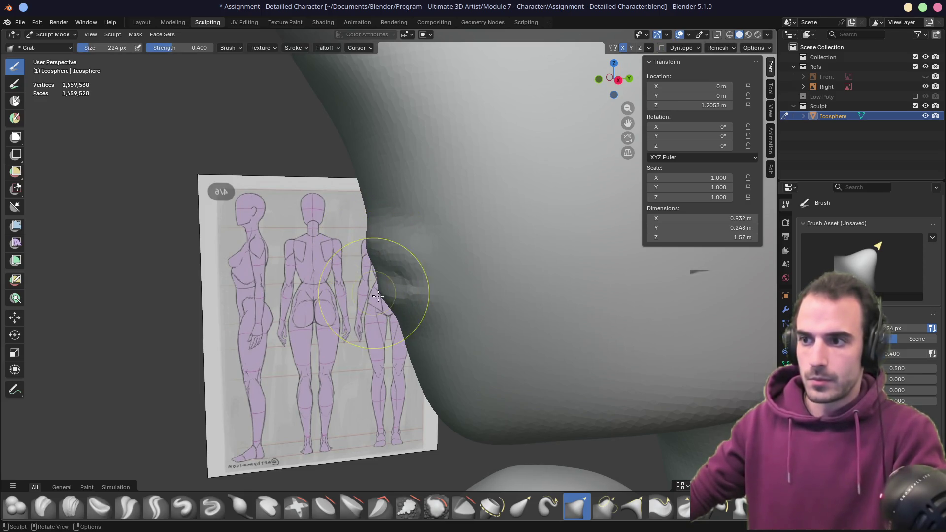
- Pull the lips and chin into a fuller profile with the Grab brush at 170 px, 0.400 strength
key(f)
middle_drag(359, 274, 469, 266)
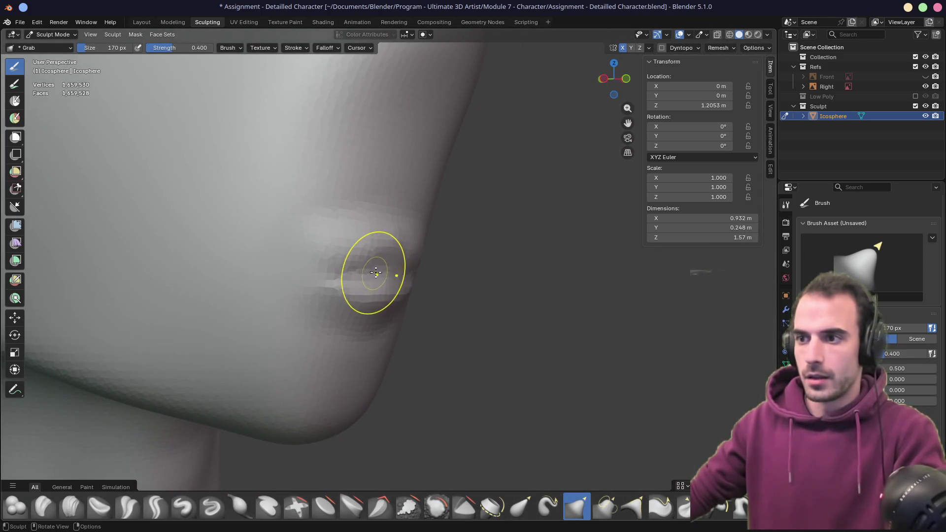
middle_drag(396, 295, 268, 295)
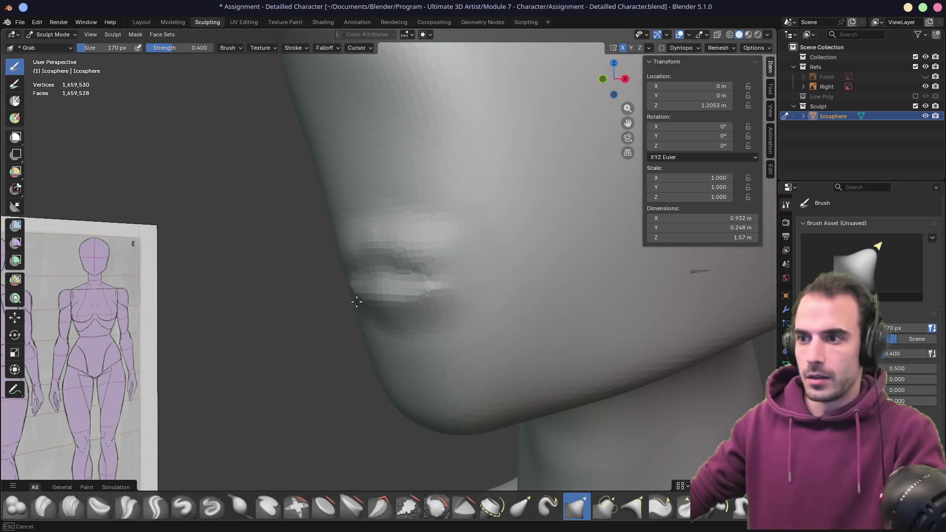
middle_drag(363, 302, 387, 303)
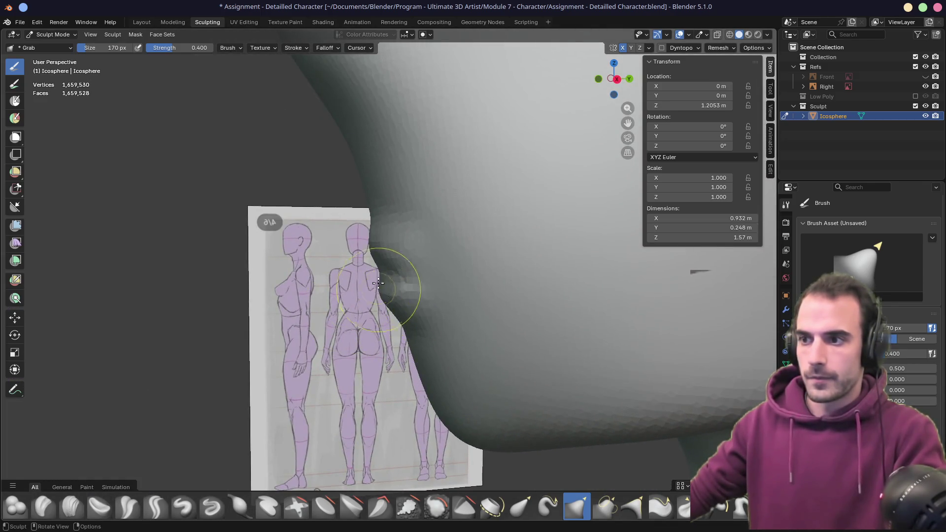
mouse_move(387, 257)
middle_down()
mouse_move(526, 256)
mouse_move(312, 261)
middle_up()
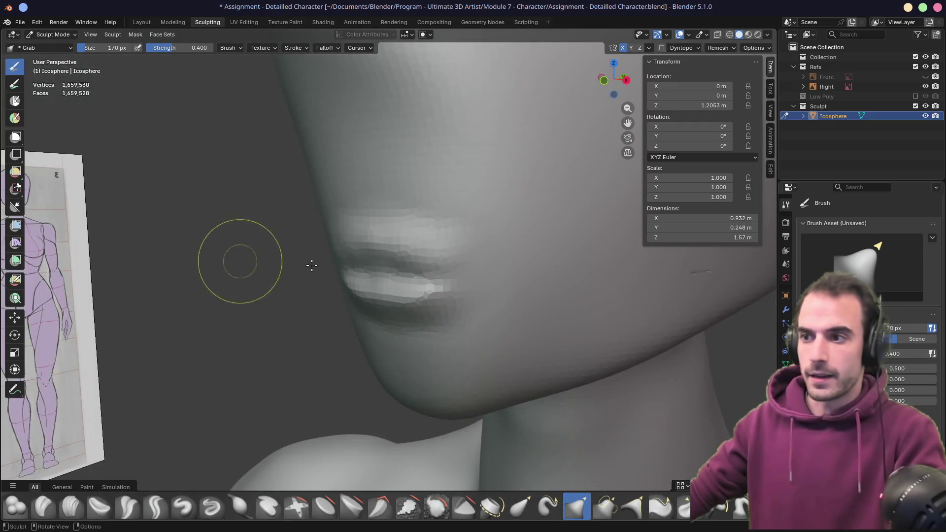
middle_drag(488, 256, 468, 258)
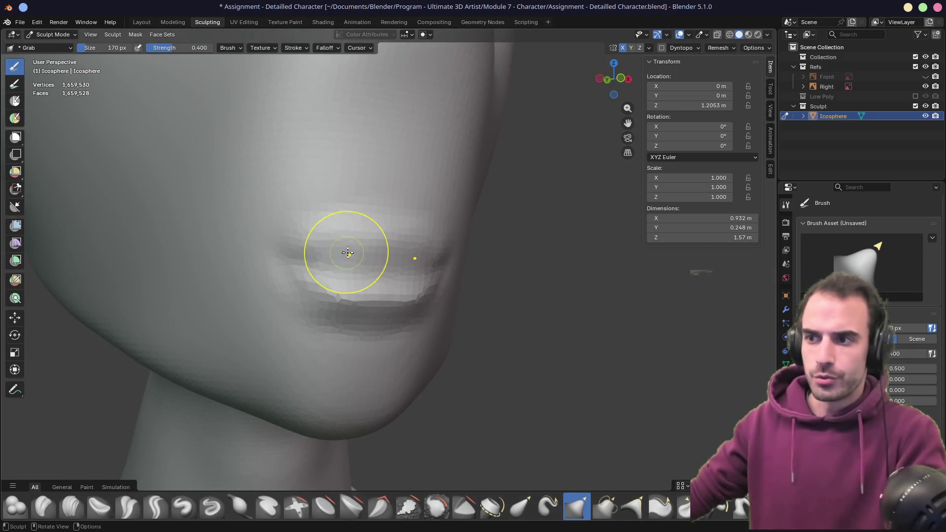
mouse_move(412, 258)
middle_down()
mouse_move(386, 253)
mouse_move(367, 264)
mouse_move(394, 276)
mouse_move(416, 308)
mouse_move(565, 309)
mouse_move(376, 295)
middle_up()
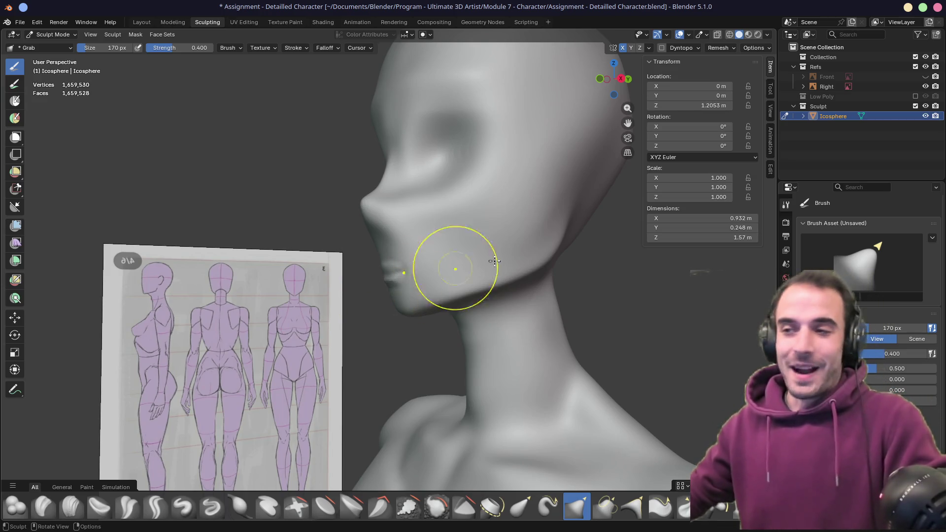
mouse_move(468, 247)
middle_down()
mouse_move(491, 288)
mouse_move(462, 293)
middle_up()
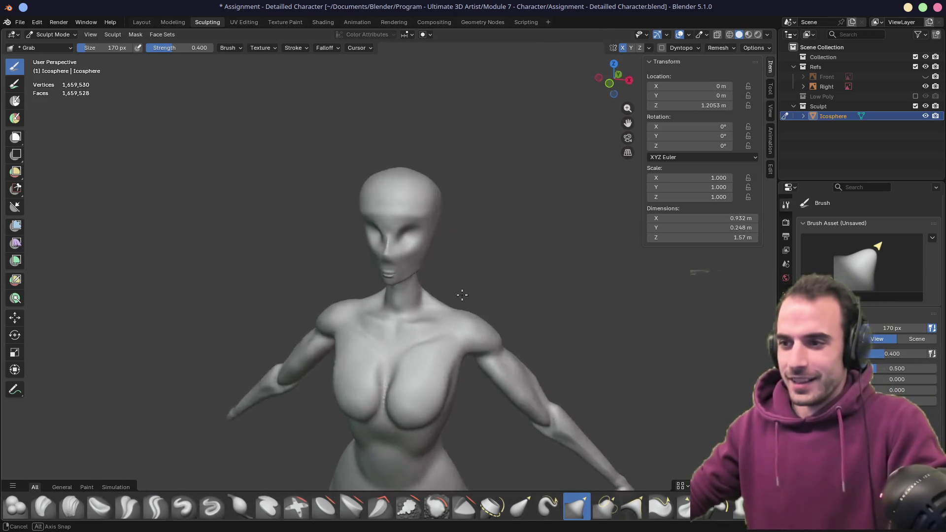
scroll(447, 291, down, 5)
scroll(452, 289, up, 8)
key(KP_1)
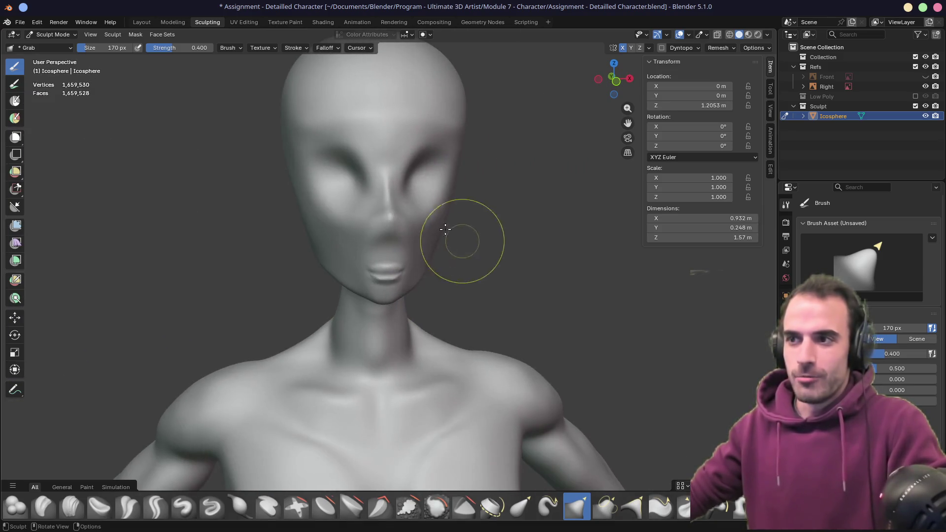
- With X mirror on, grab both eye sockets outward and upward into slanted almond shapes, undoing missed strokes
scroll(460, 243, down, 2)
scroll(422, 247, up, 6)
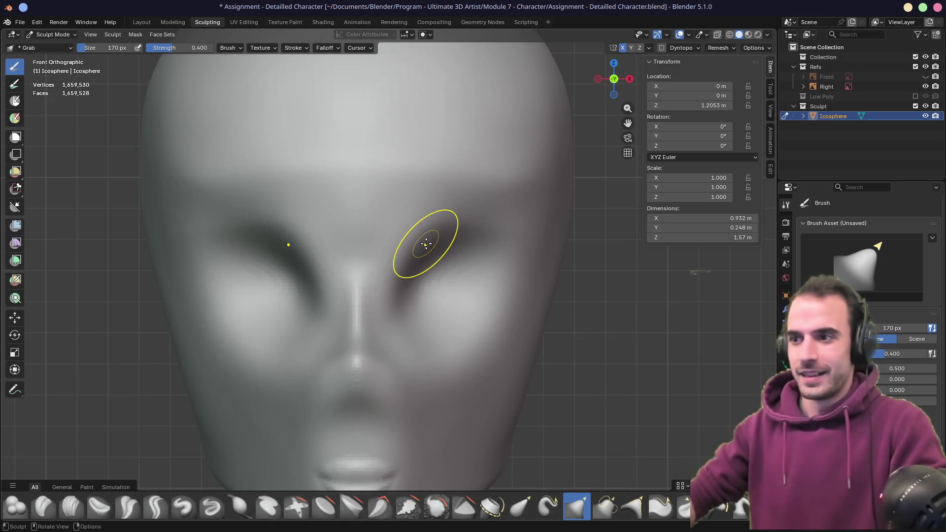
mouse_move(425, 243)
shift+middle_down()
mouse_move(422, 268)
mouse_move(408, 200)
mouse_move(286, 186)
mouse_move(472, 205)
mouse_move(360, 193)
shift+middle_up()
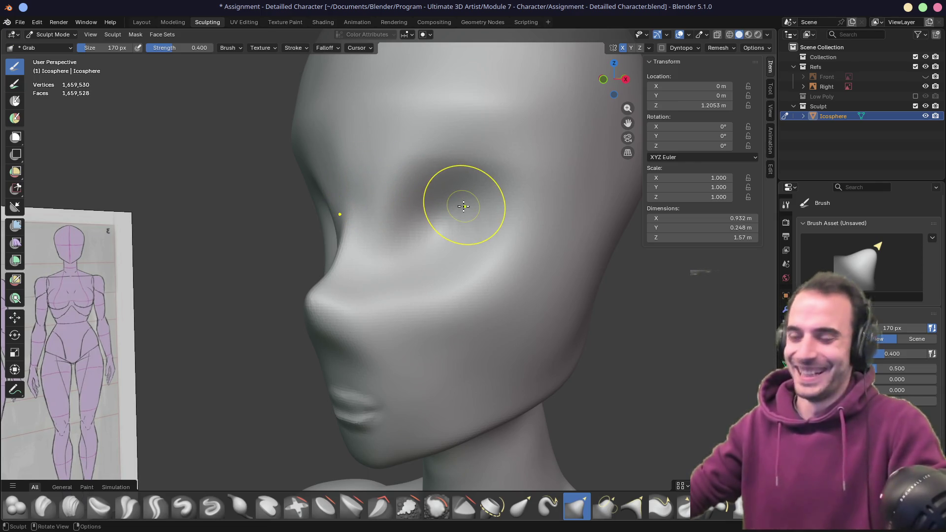
key(KP_1)
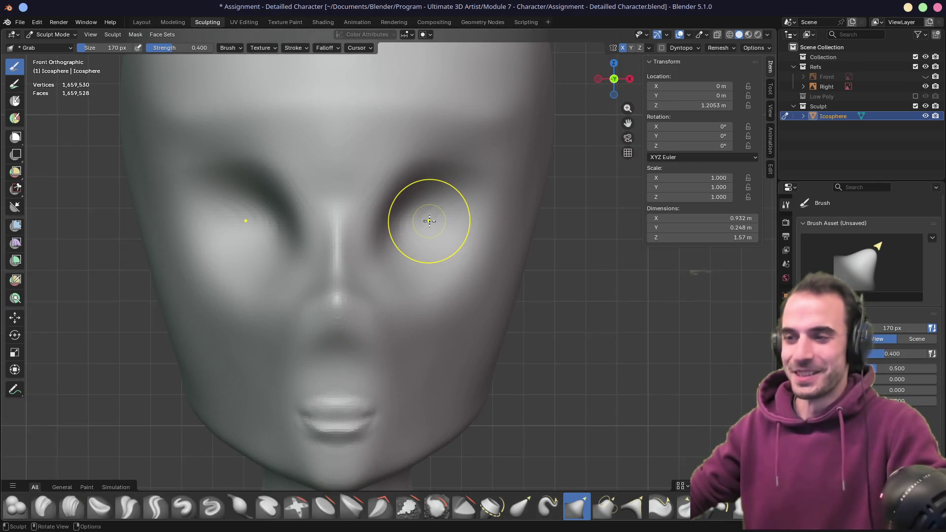
key(f)
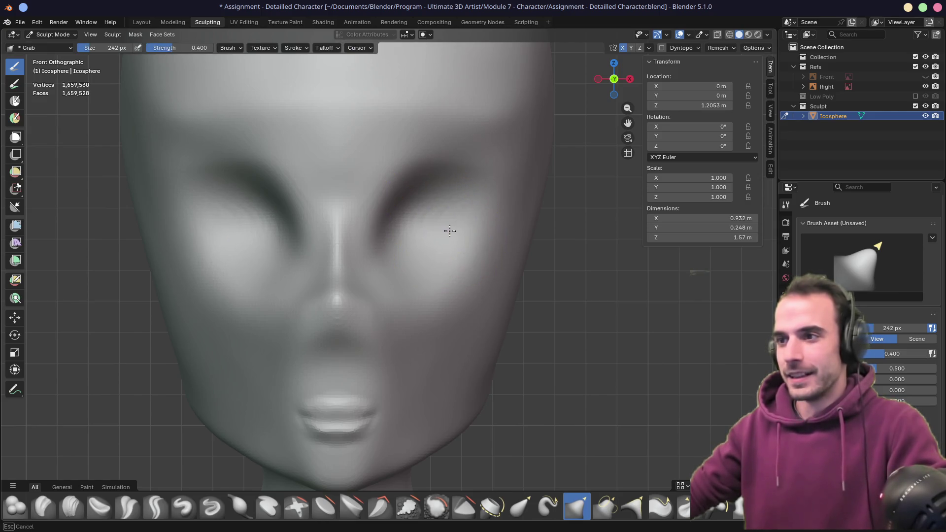
mouse_move(431, 240)
mouse_down()
mouse_move(386, 258)
mouse_move(457, 249)
mouse_move(452, 239)
mouse_up()
middle_drag(439, 219, 485, 241)
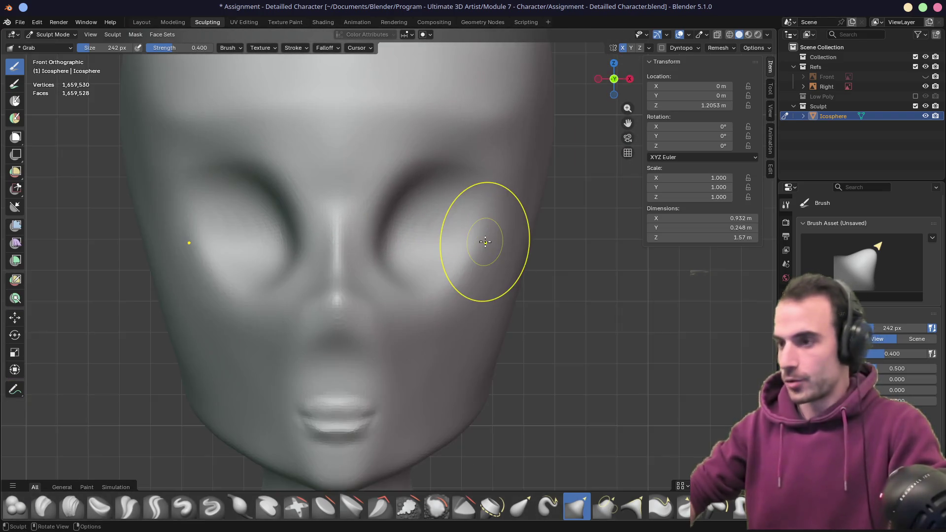
key(ctrl+z)
key(ctrl+z)
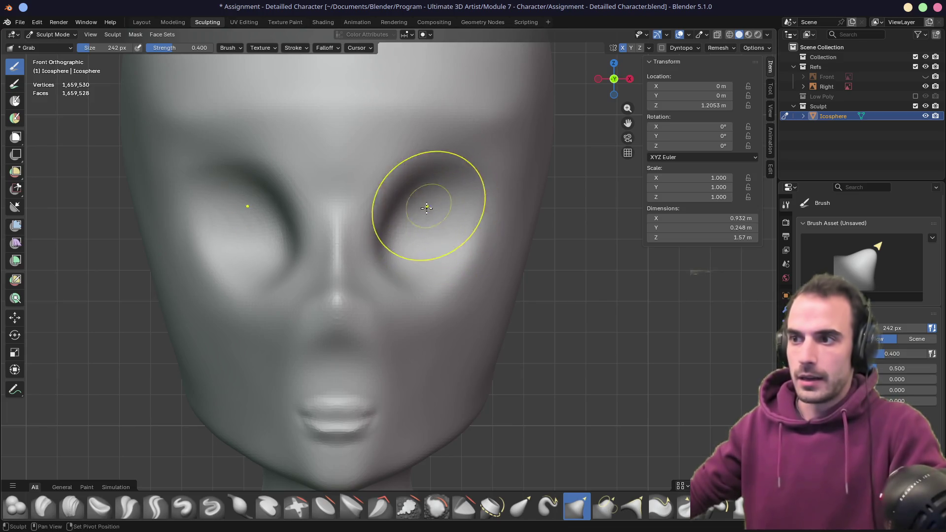
mouse_move(391, 245)
mouse_down()
mouse_move(374, 244)
mouse_move(376, 211)
mouse_move(435, 181)
mouse_move(475, 194)
mouse_move(442, 181)
mouse_up()
key(ctrl+z)
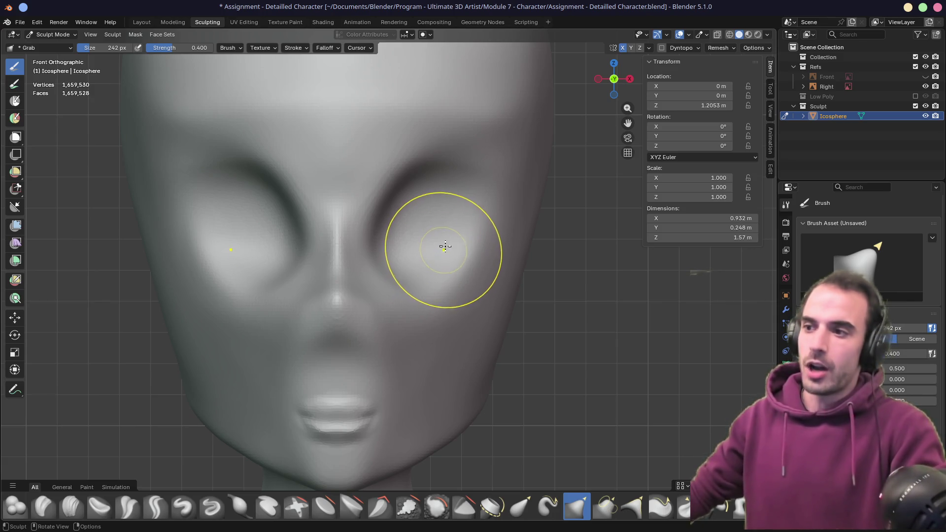
mouse_move(448, 256)
middle_down()
mouse_move(411, 237)
mouse_move(435, 241)
mouse_move(428, 249)
middle_up()
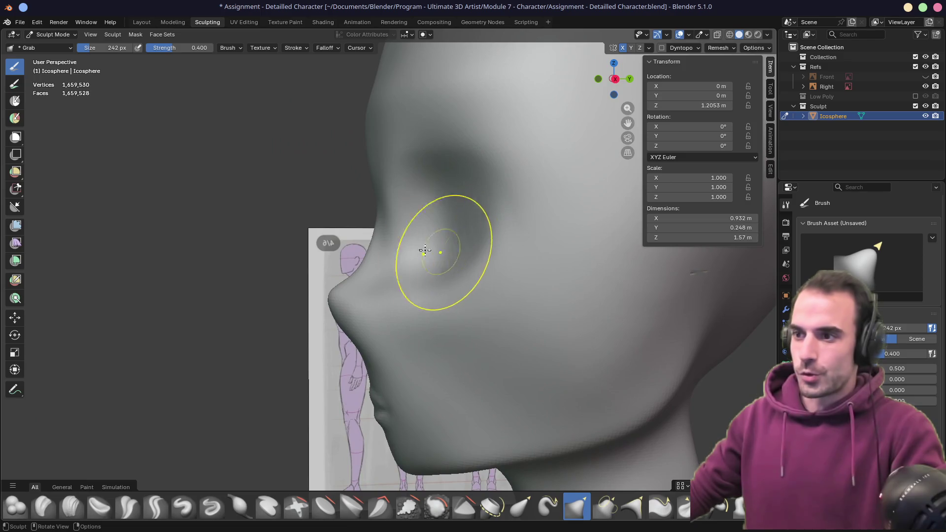
mouse_move(391, 217)
middle_down()
mouse_move(429, 243)
mouse_move(547, 249)
middle_up()
mouse_move(387, 345)
middle_down()
mouse_move(381, 352)
mouse_move(285, 280)
middle_up()
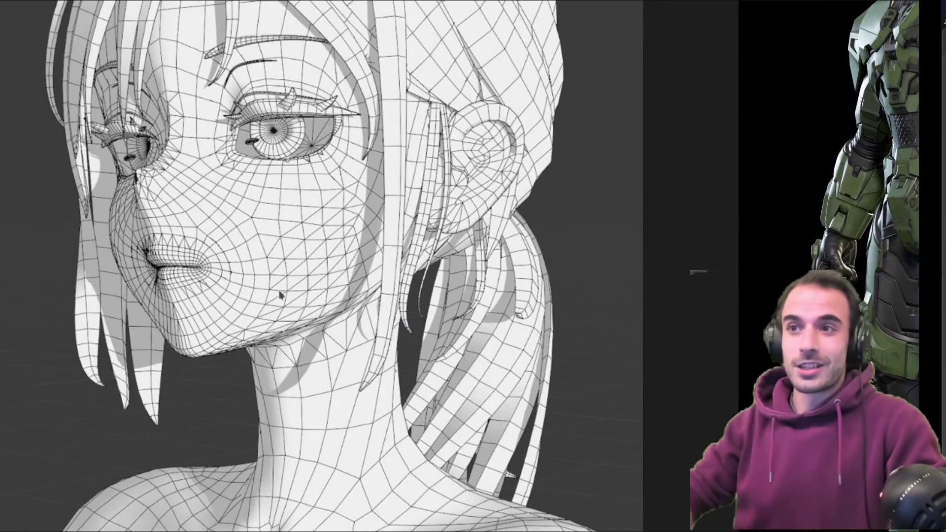
- Go back from the devlog post to the creator's itch.io profile and scroll its games list
scroll(507, 206, up, 5)
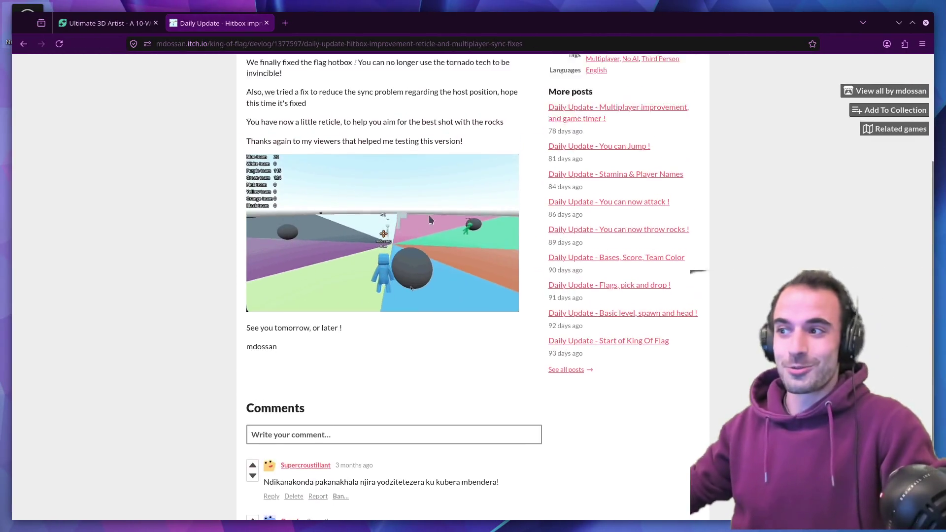
key(alt+Left)
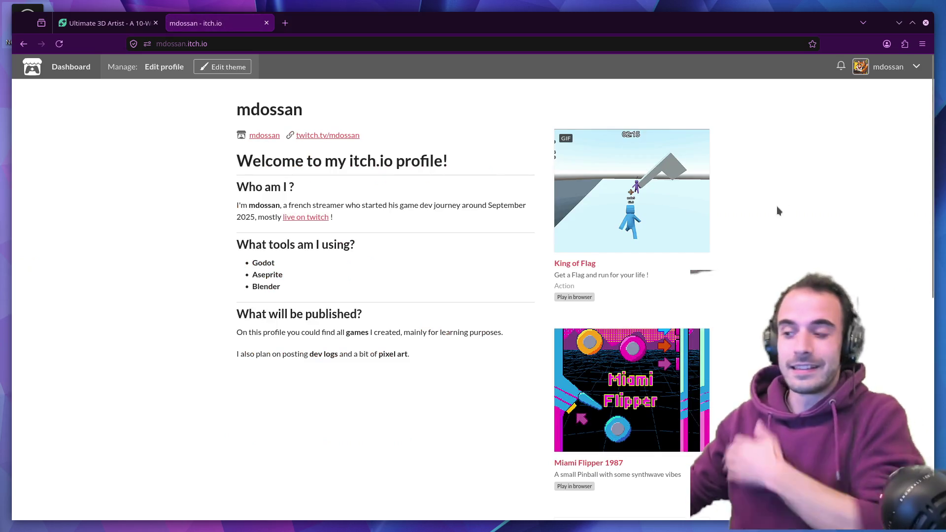
scroll(776, 206, down, 3)
scroll(765, 211, down, 3)
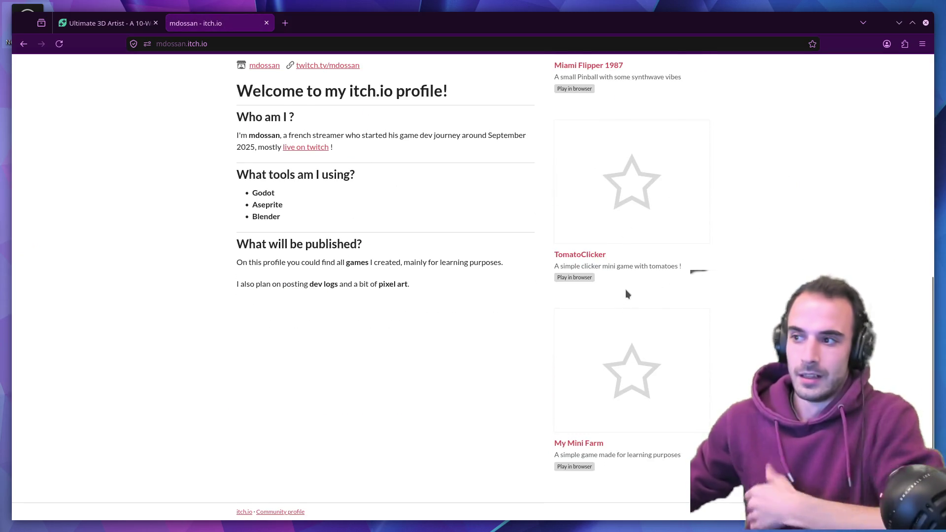
scroll(626, 294, up, 5)
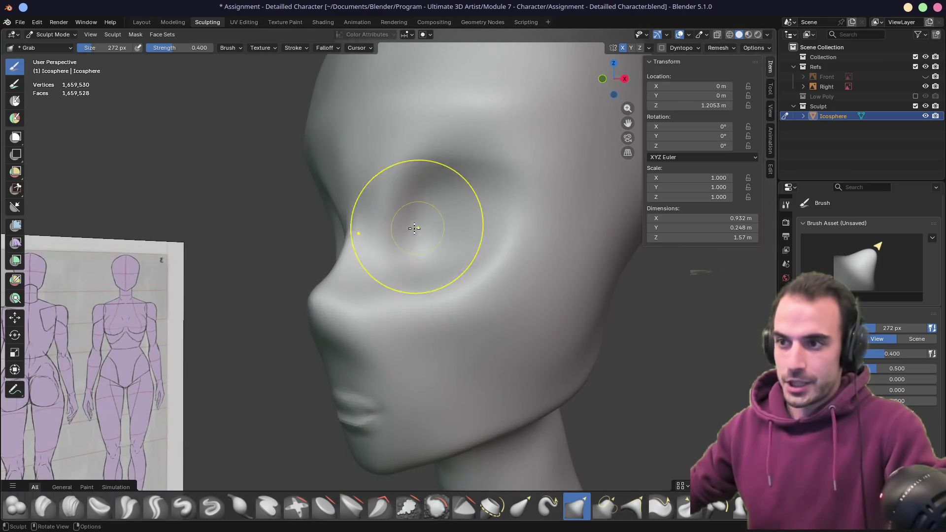
- Pull the eye socket outlines deeper with Grab strokes, checking from front and side
middle_drag(363, 236, 380, 221)
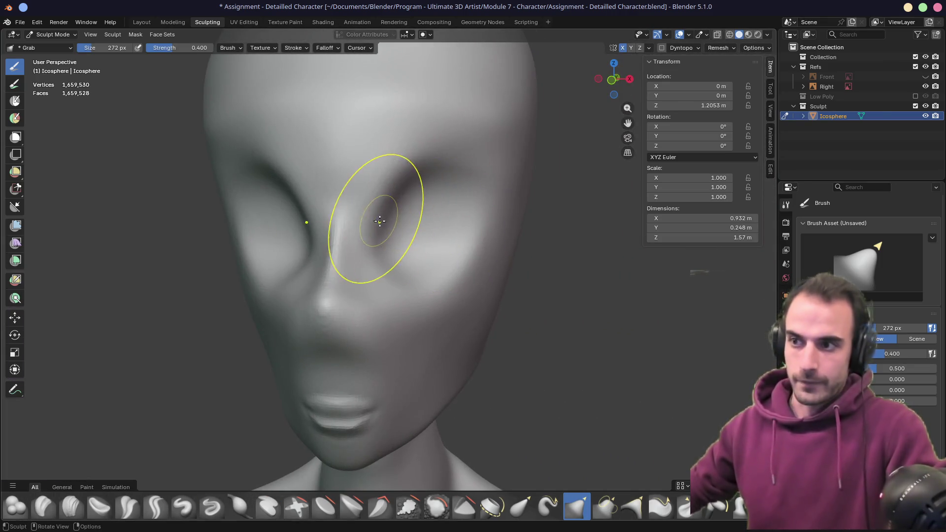
drag(379, 221, 374, 217)
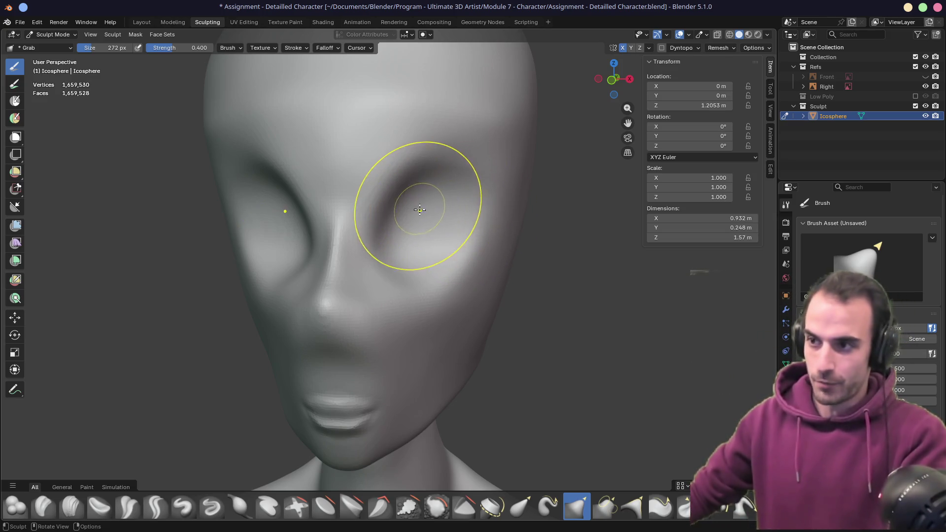
mouse_move(419, 210)
mouse_down()
mouse_move(392, 210)
mouse_move(411, 219)
mouse_up()
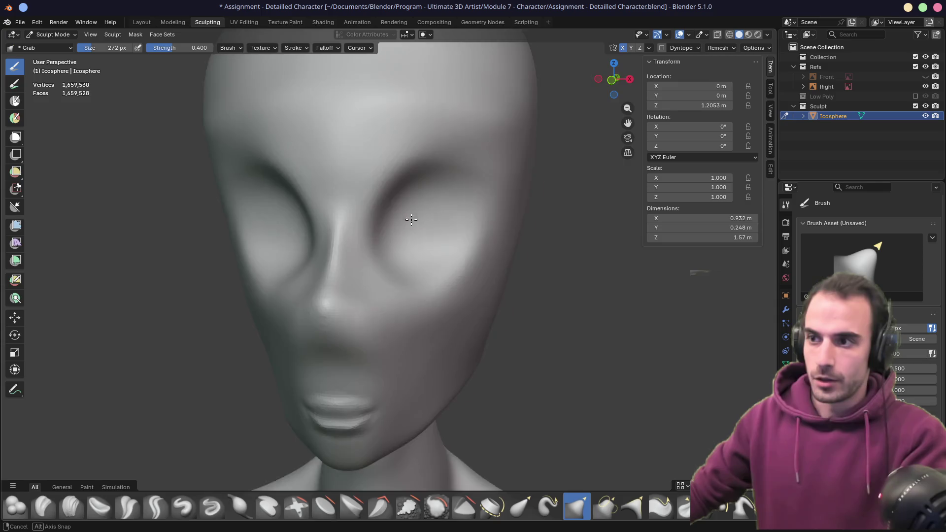
mouse_move(411, 219)
middle_down()
mouse_move(474, 230)
mouse_move(415, 220)
middle_up()
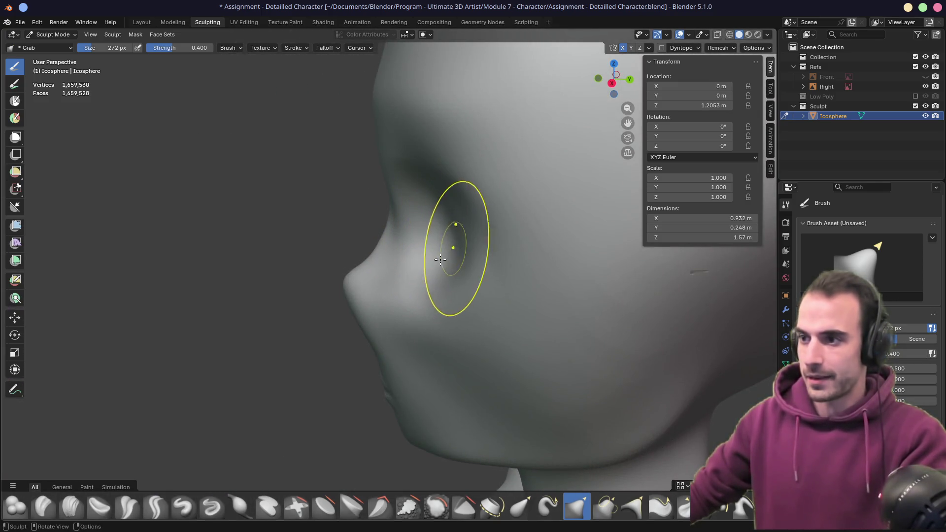
- Enlarge the Grab brush and touch up the sockets against the side reference
middle_drag(440, 259, 517, 249)
mouse_move(469, 226)
middle_down()
mouse_move(397, 254)
mouse_move(482, 249)
middle_up()
mouse_move(401, 253)
middle_down()
mouse_move(428, 247)
mouse_move(367, 257)
mouse_move(394, 270)
mouse_move(386, 249)
mouse_move(395, 294)
mouse_move(418, 276)
mouse_move(404, 266)
mouse_move(444, 246)
mouse_move(414, 226)
mouse_move(493, 224)
mouse_move(327, 249)
mouse_move(427, 222)
mouse_move(360, 259)
middle_up()
key(f)
click(421, 249)
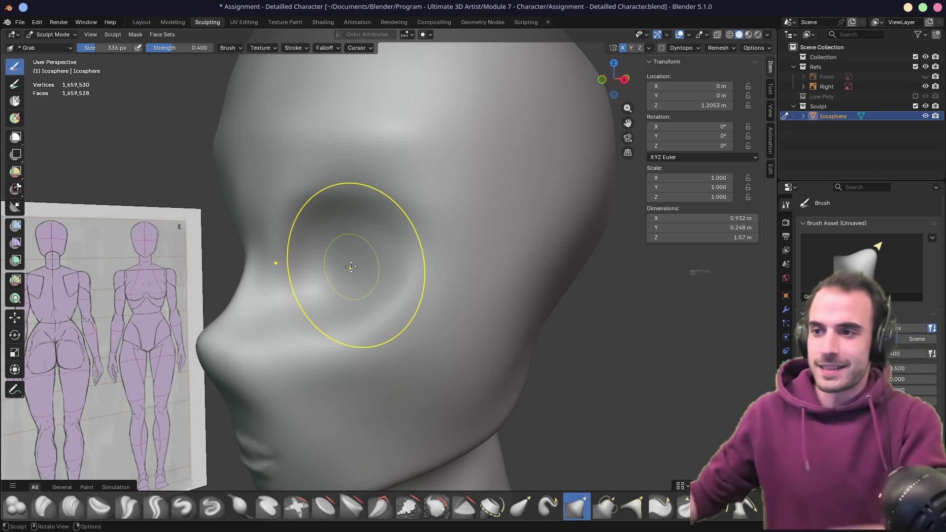
mouse_move(311, 238)
middle_down()
mouse_move(372, 226)
mouse_move(333, 232)
mouse_move(317, 224)
mouse_move(363, 278)
mouse_move(648, 268)
mouse_move(387, 271)
mouse_move(464, 275)
mouse_move(437, 267)
middle_up()
scroll(437, 268, down, 2)
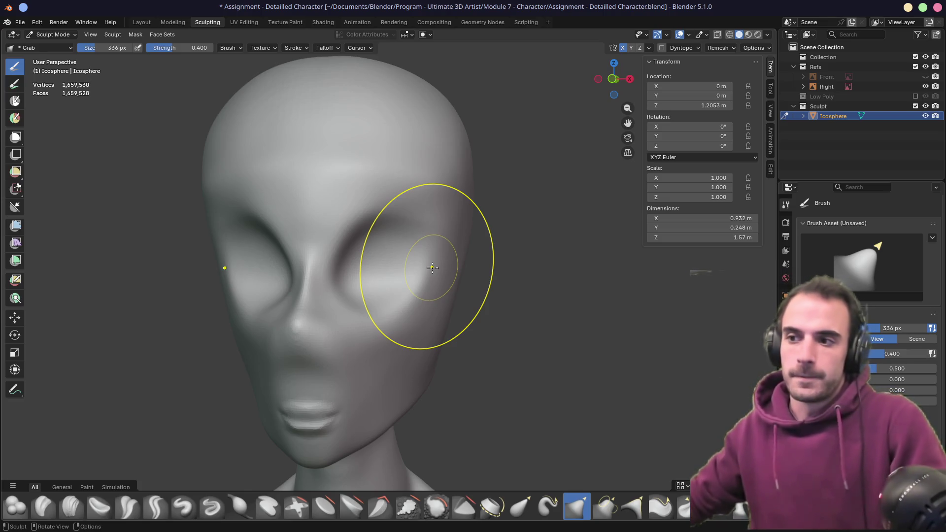
- Switch the head to Object Mode and view it straight from the front
key(ctrl+Tab)
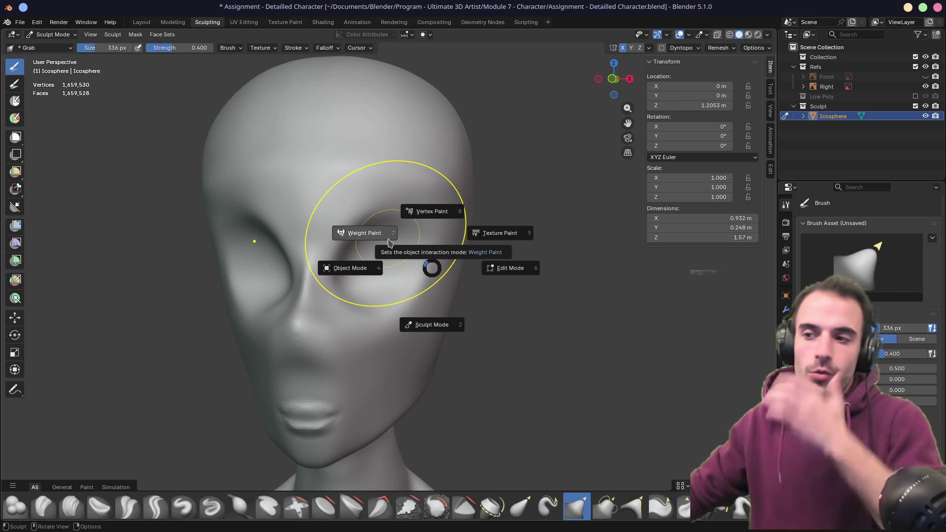
click(377, 269)
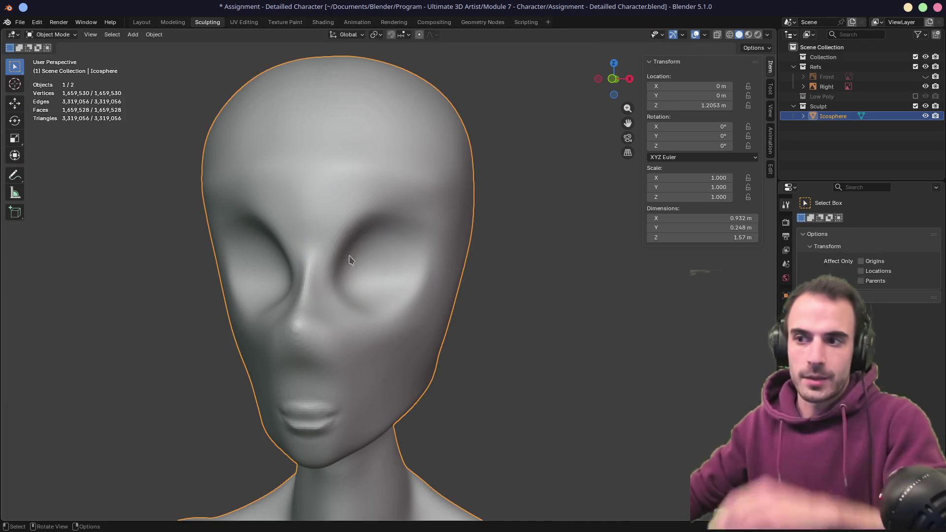
key(KP_1)
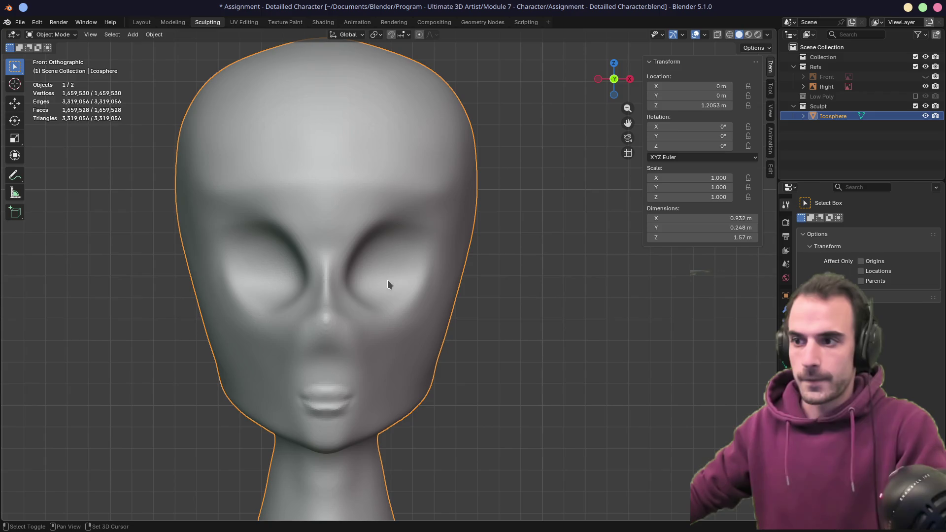
- Add a plane, rotate it 90° around X and scale it down
key(shift+a)
mouse_move(423, 349)
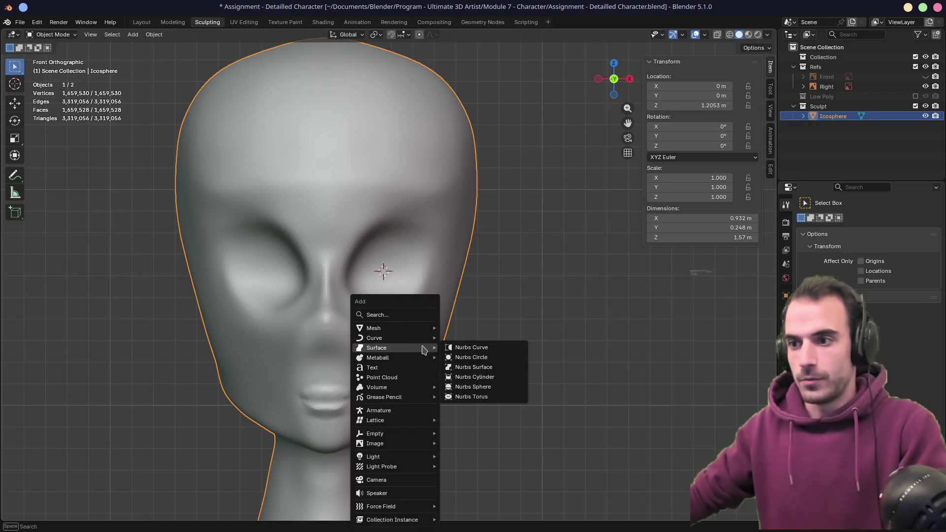
mouse_move(420, 329)
click(476, 330)
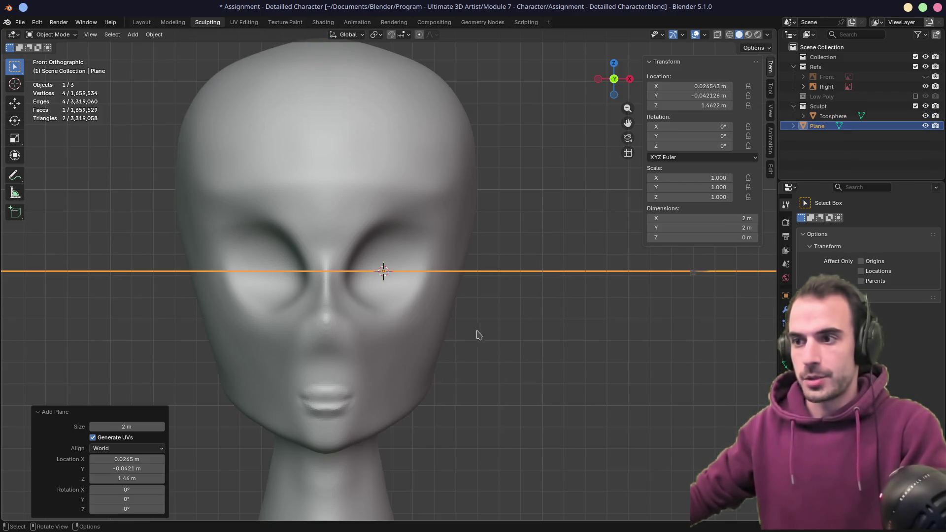
text(rx90)
key(Return)
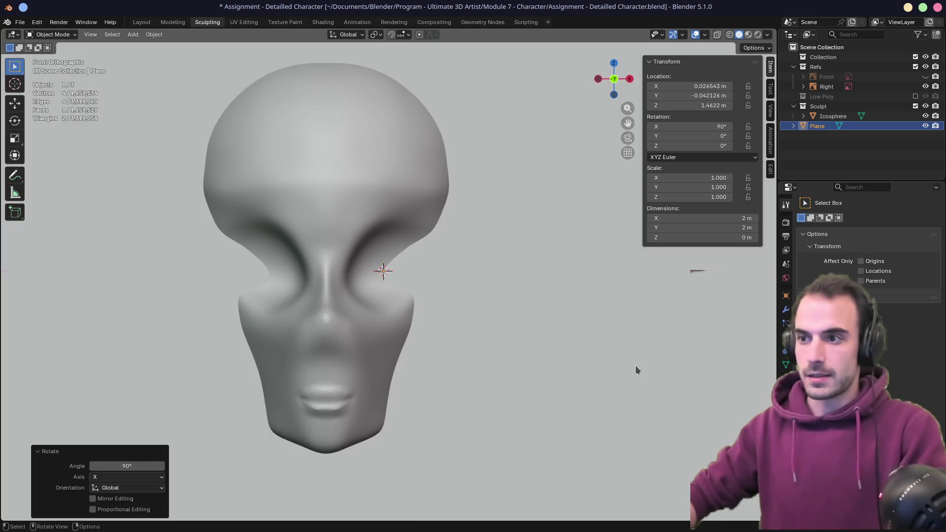
key(s)
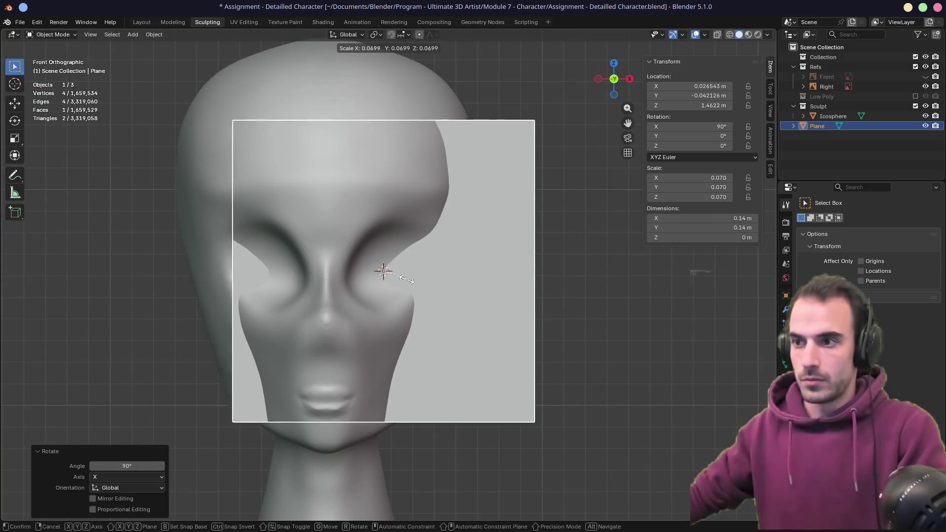
click(395, 279)
- Move the plane forward to sit just in front of the face, checking depth from the side
mouse_move(395, 279)
middle_down()
mouse_move(522, 291)
mouse_move(445, 293)
mouse_move(632, 219)
middle_up()
key(g)
key(x)
key(y)
click(430, 293)
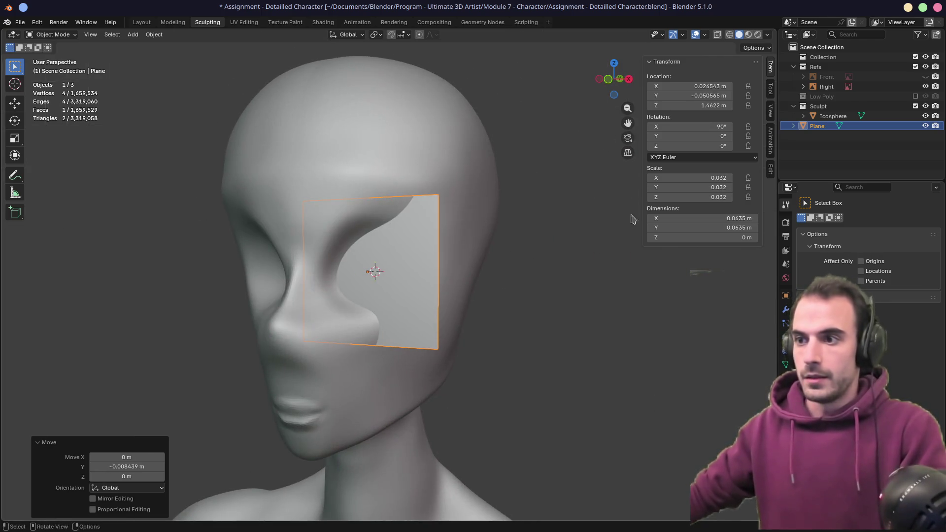
key(alt+p)
key(Escape)
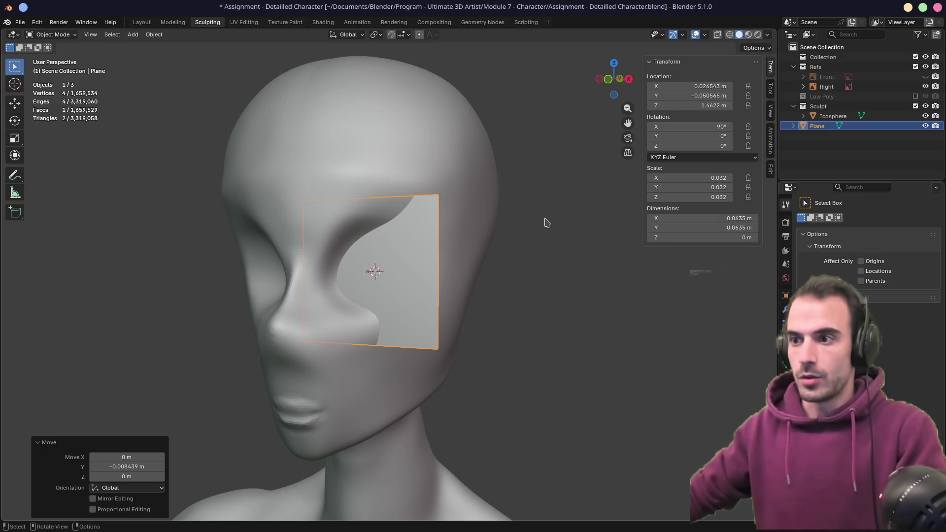
mouse_move(546, 223)
middle_down()
mouse_move(414, 220)
mouse_move(562, 224)
middle_up()
key(alt+p)
key(Escape)
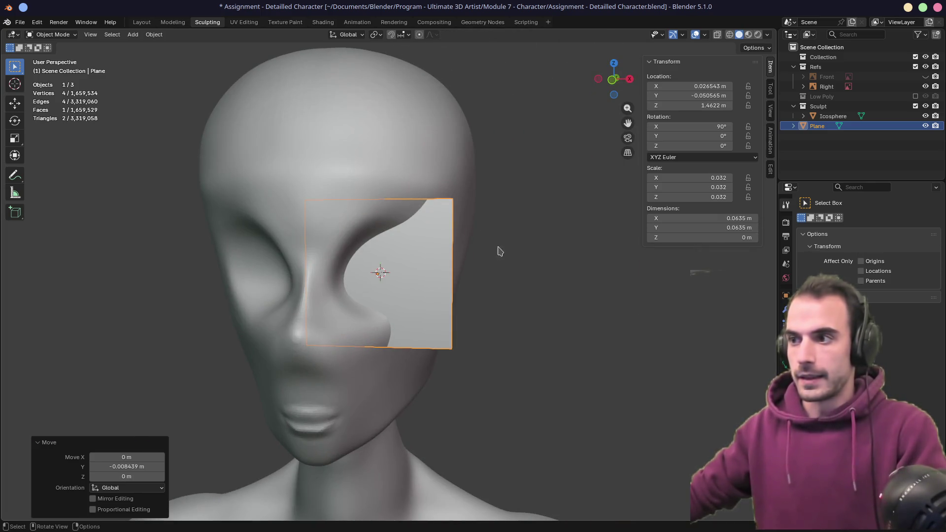
key(KP_1)
scroll(444, 275, up, 4)
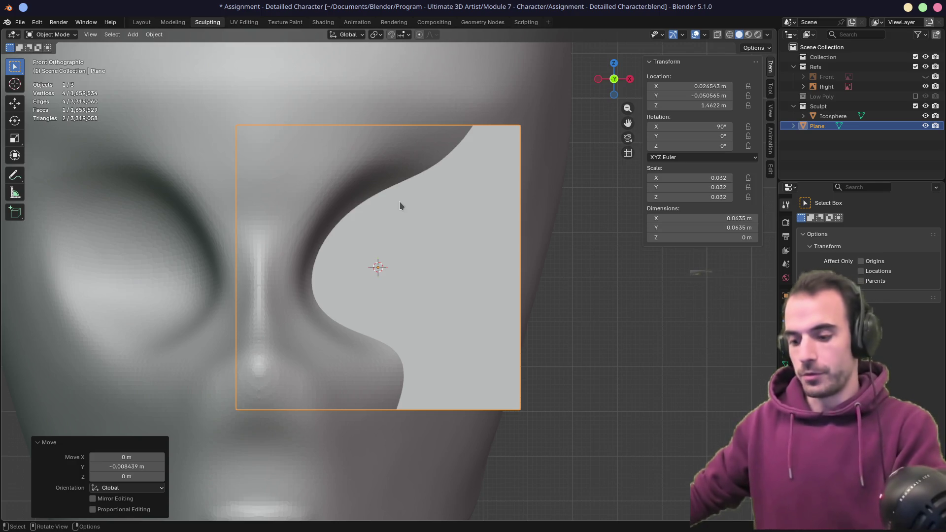
- Shrink the plane to 0.012 over the eye socket and start loop cuts in Edit Mode
key(s)
click(463, 281)
key(g)
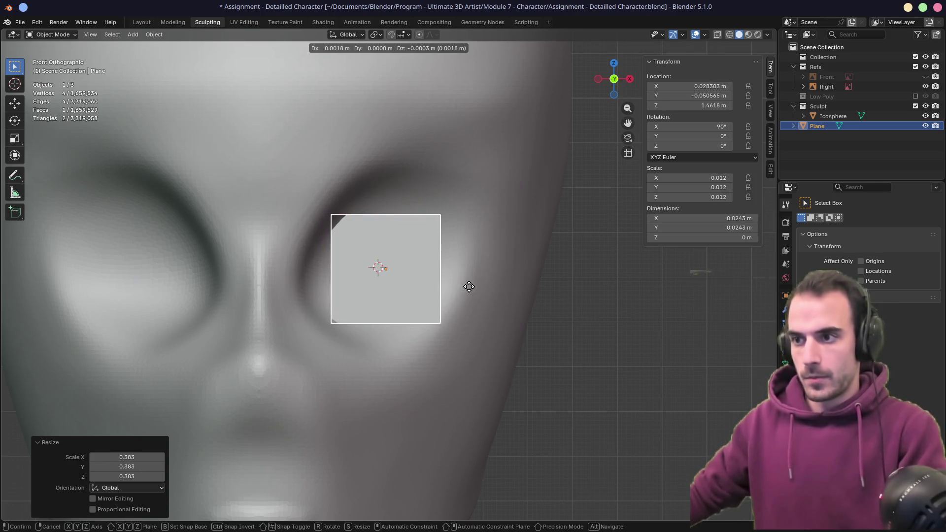
click(469, 284)
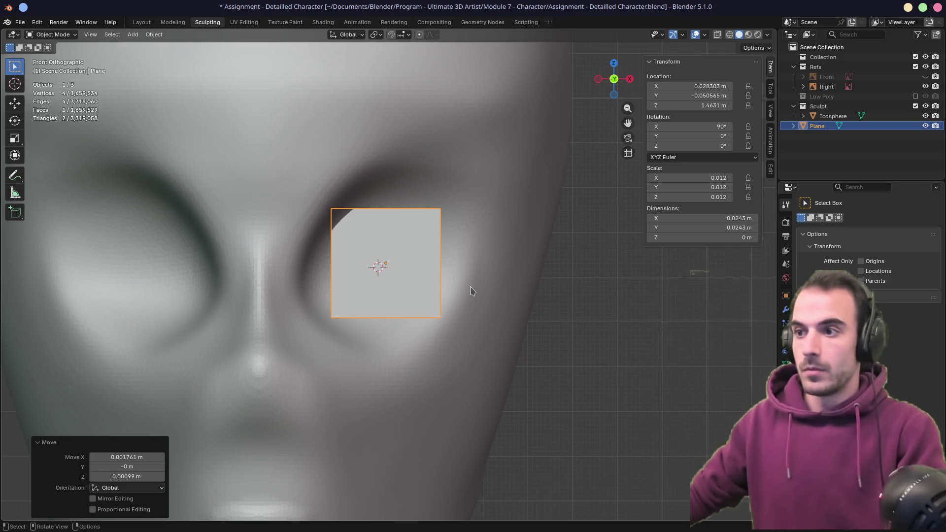
key(Tab)
key(ctrl+r)
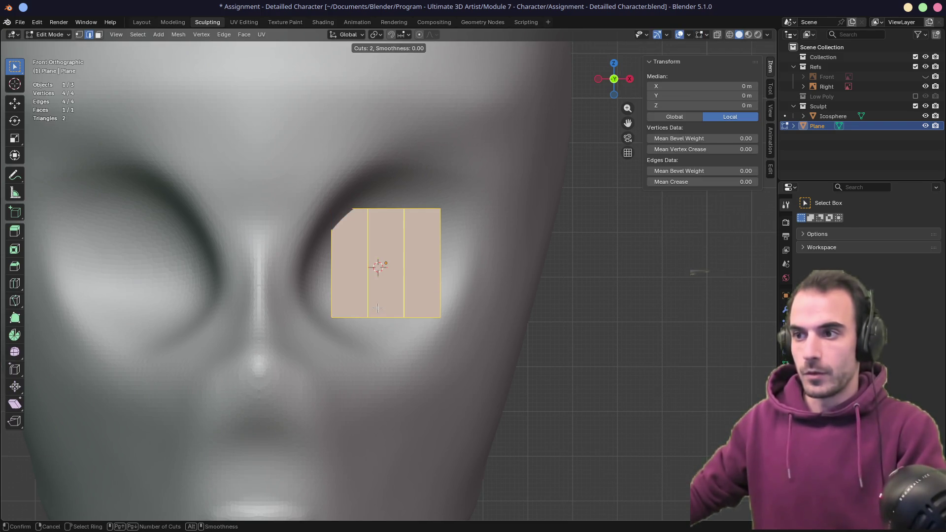
- Add two evenly spaced vertical cuts and one centred horizontal cut to the plane
click(378, 309)
right_click(377, 308)
key(ctrl+r)
click(378, 267)
right_click(373, 291)
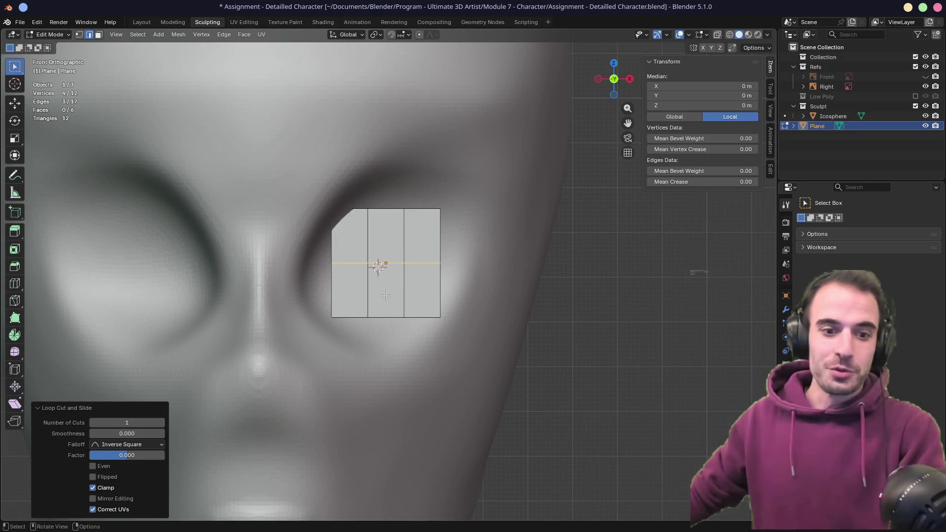
- Move the top and left-middle vertices to follow the socket outline
key(1)
drag(345, 225, 351, 235)
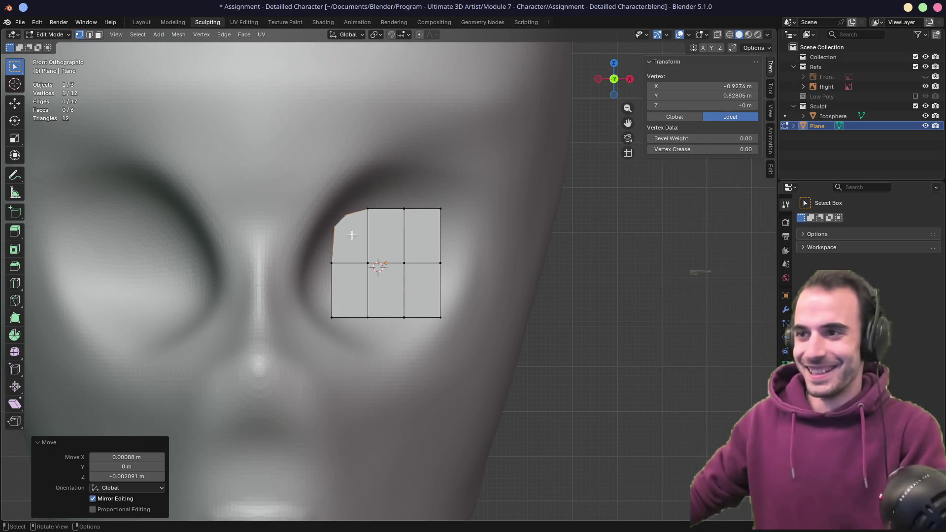
mouse_move(365, 200)
mouse_down()
mouse_move(376, 219)
mouse_move(367, 206)
mouse_up()
drag(417, 226, 413, 226)
drag(327, 250, 322, 250)
- Raise the bottom-left and bottom-middle vertices to trace the socket's lower curve
drag(321, 306, 345, 342)
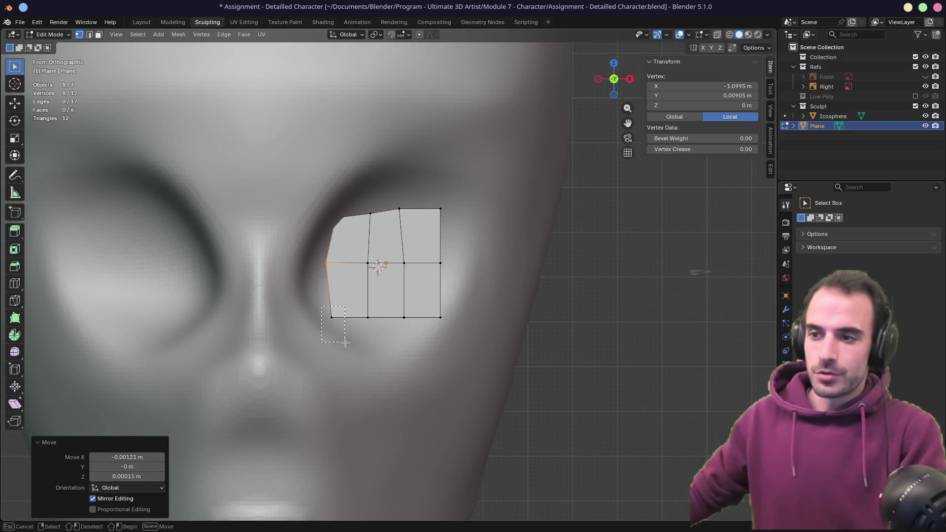
key(g)
click(344, 333)
click(367, 318)
key(g)
click(391, 311)
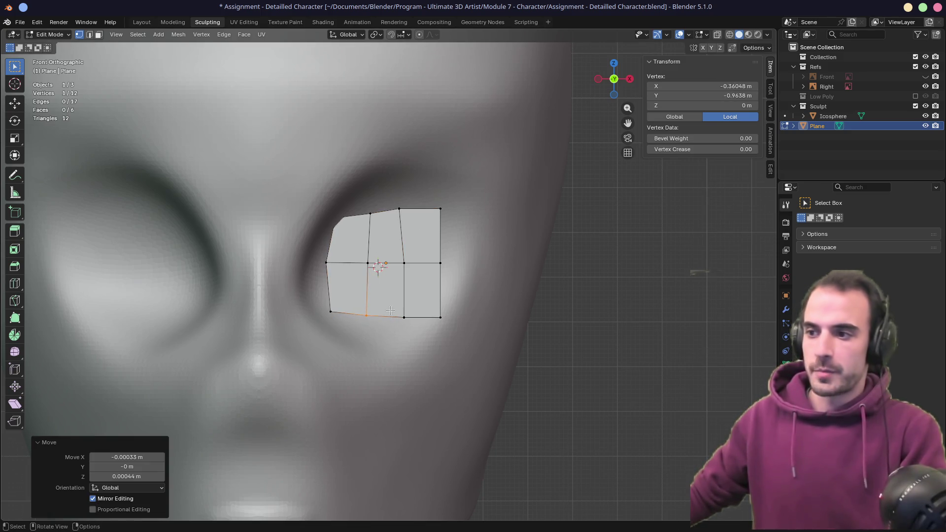
key(g)
click(392, 312)
mouse_move(391, 311)
middle_down()
mouse_move(468, 296)
mouse_move(339, 294)
middle_up()
- Push the plane's upper-right edge back along Y in the right side view
key(ctrl+z)
key(ctrl+shift+z)
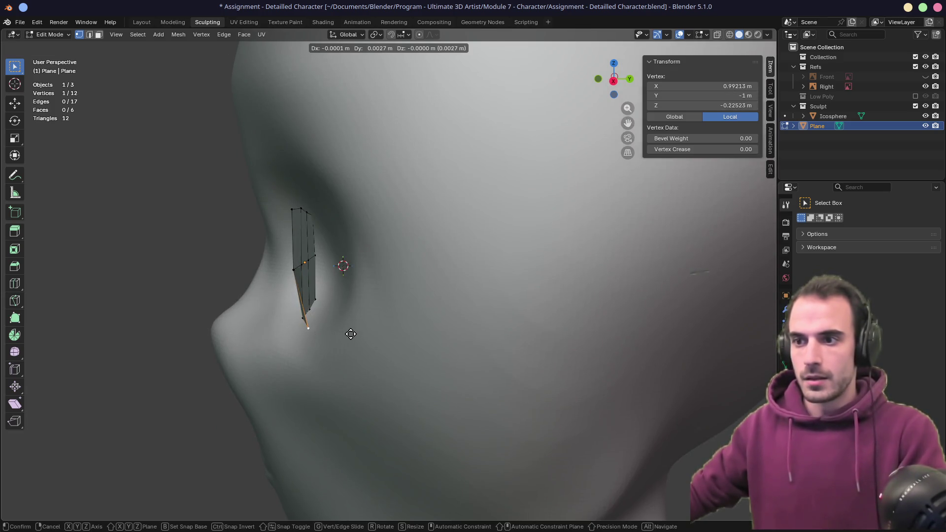
key(ctrl+z)
middle_drag(343, 332, 388, 313)
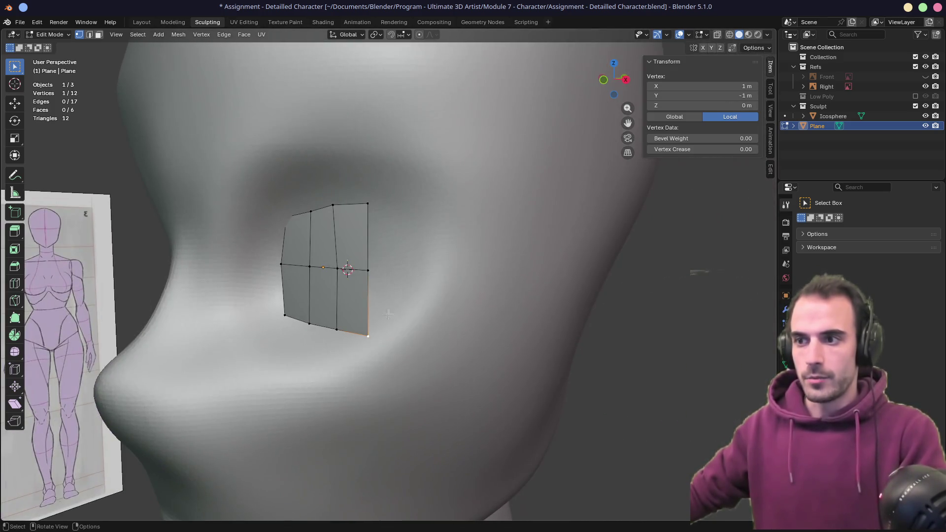
key(2)
click(366, 261)
key(KP_1)
key(KP_3)
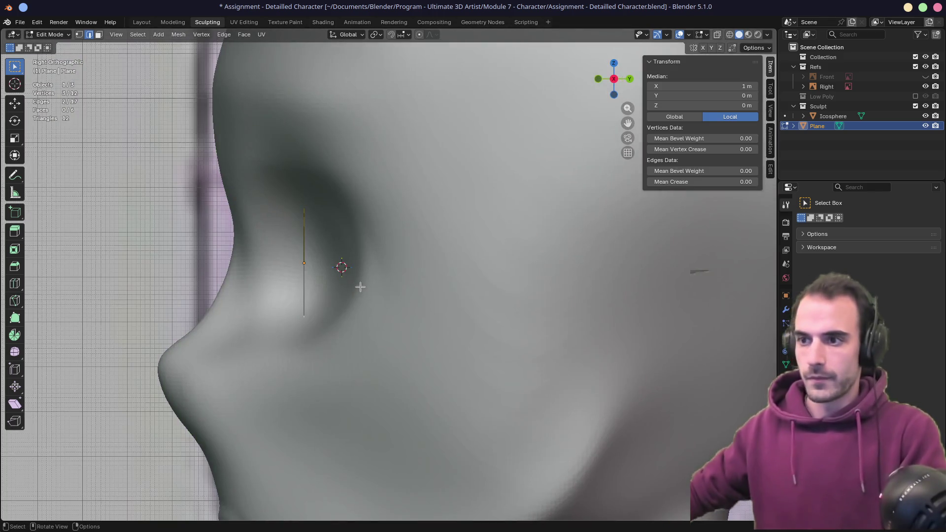
key(g)
key(y)
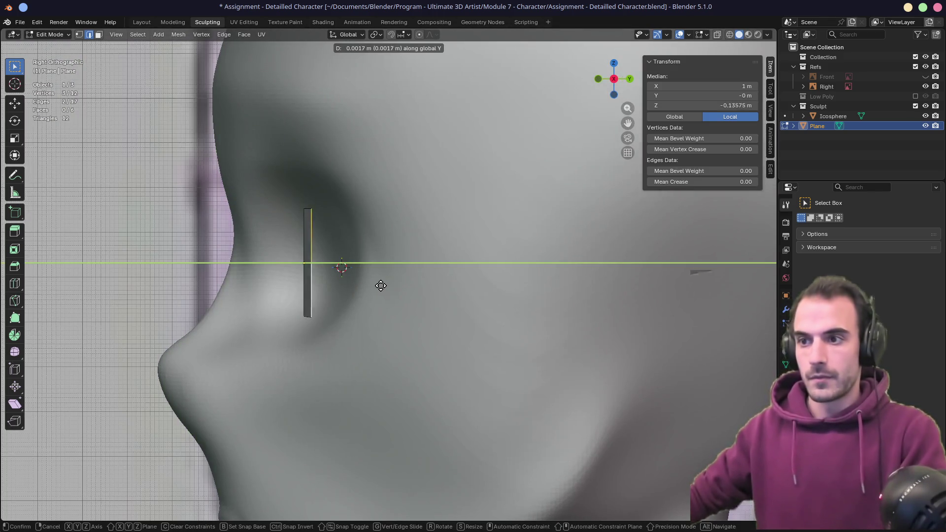
click(407, 287)
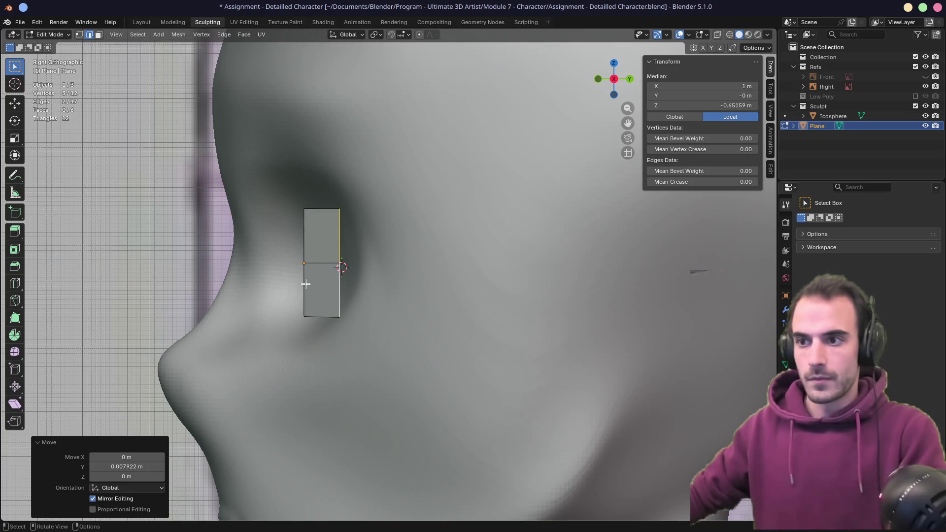
- Bulge the middle vertical edge outward along Y so the plane curves into the socket
click(305, 256)
key(g)
key(g)
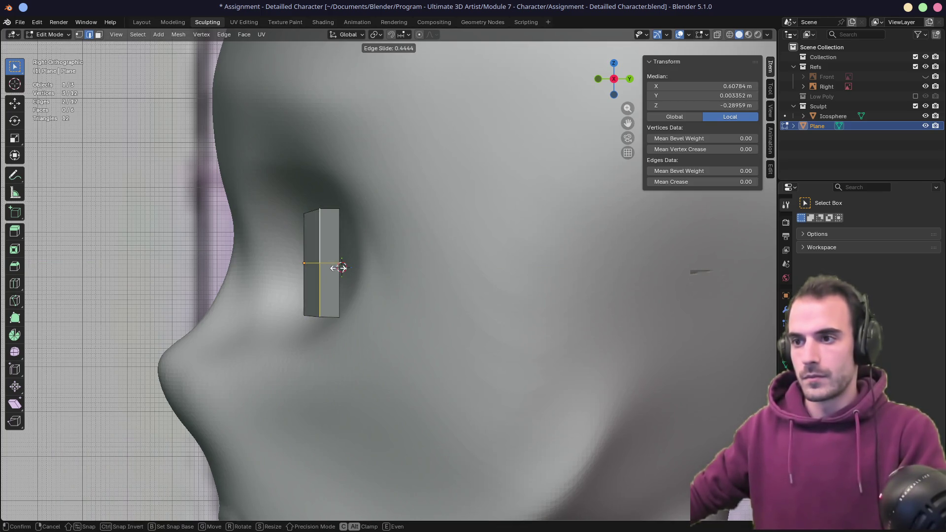
click(338, 266)
mouse_move(339, 266)
middle_down()
mouse_move(464, 262)
mouse_move(330, 263)
middle_up()
key(ctrl+z)
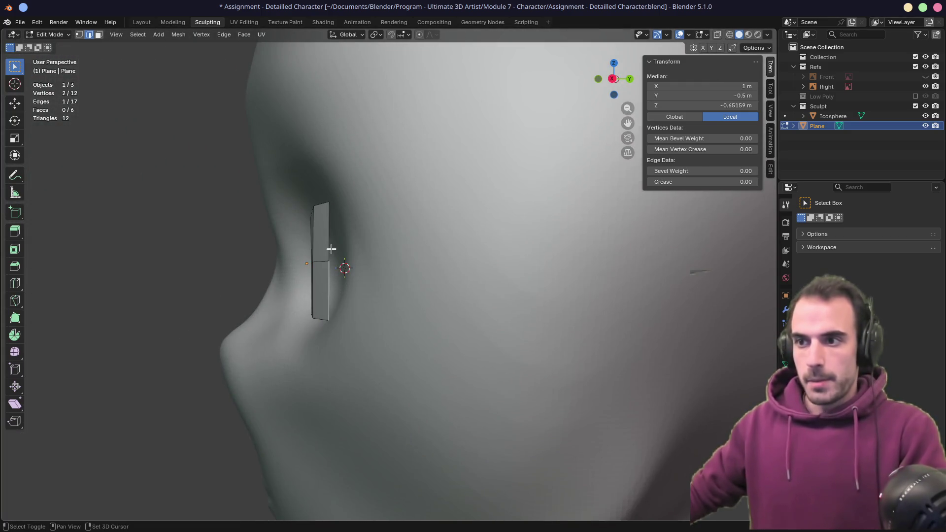
key(KP_1)
key(KP_3)
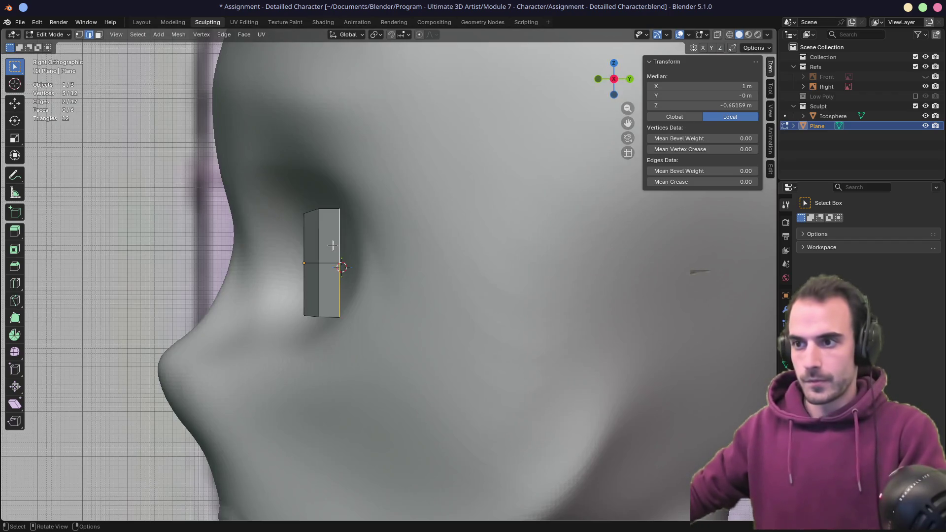
key(g)
key(y)
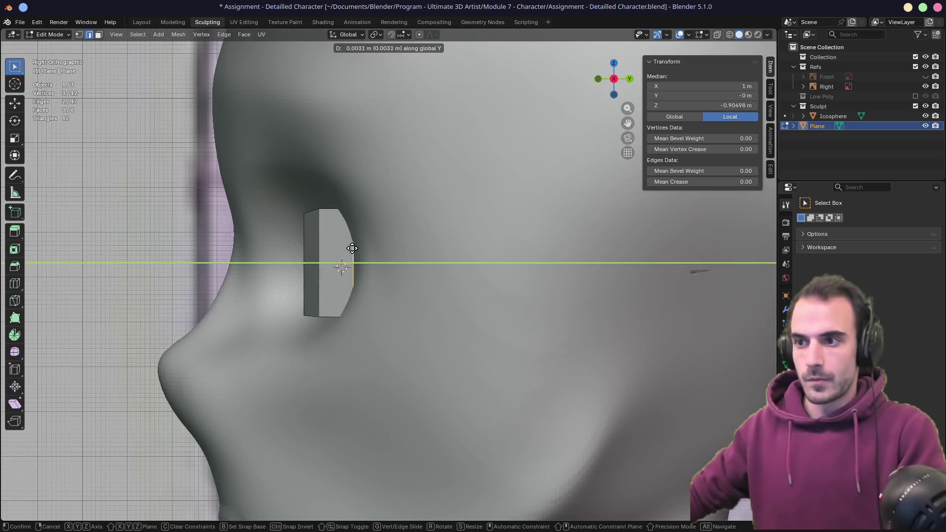
click(348, 248)
mouse_move(349, 248)
middle_down()
mouse_move(452, 260)
mouse_move(433, 241)
mouse_move(399, 234)
middle_up()
- Raise the plane's top edge loop along Z
click(410, 224)
alt+click(399, 234)
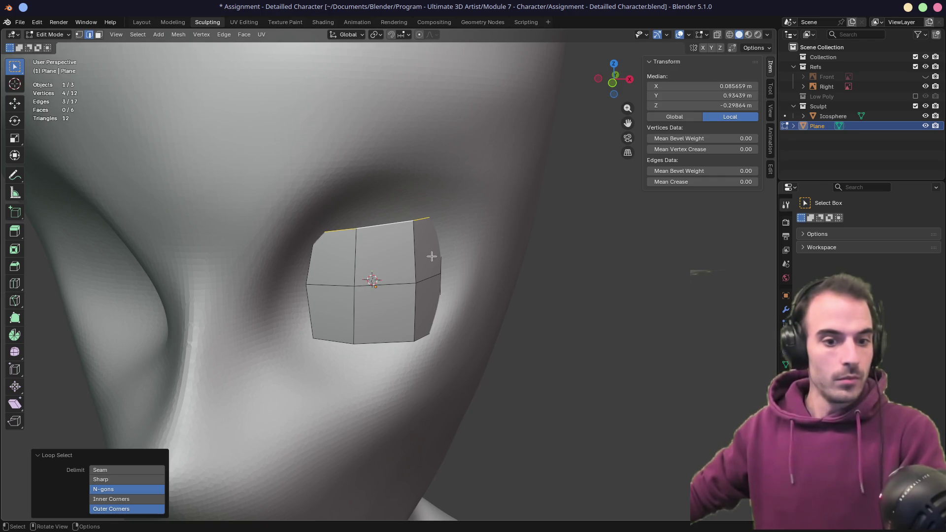
key(g)
key(z)
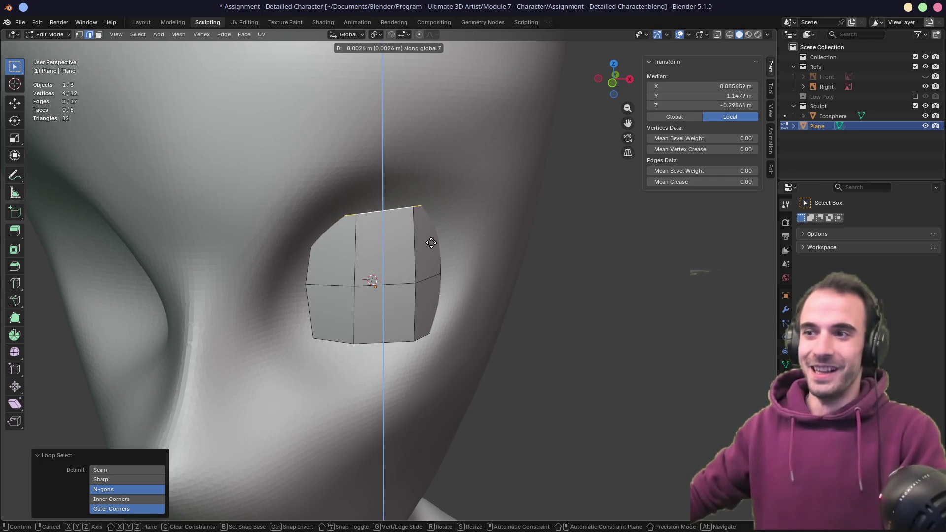
click(427, 229)
- Lower the bottom edge loop along Z and return to Object Mode
middle_drag(427, 229, 370, 249)
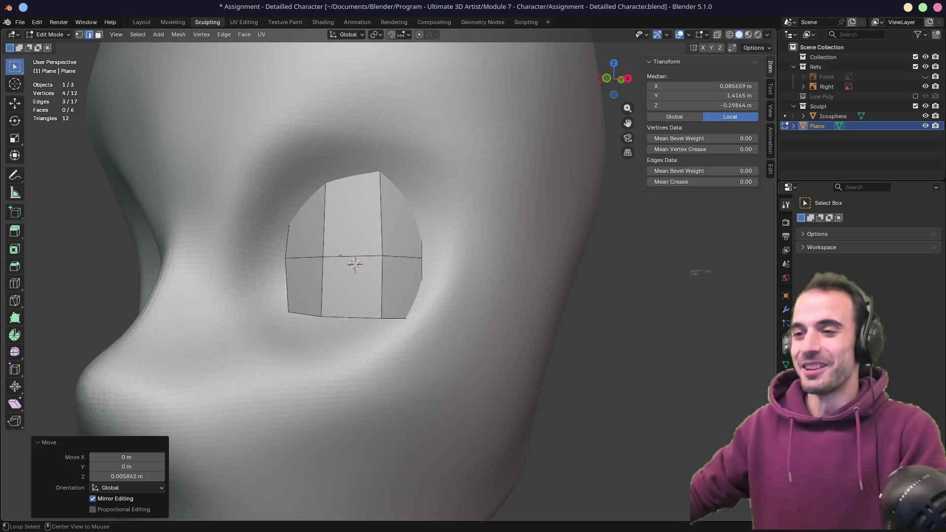
alt+click(345, 318)
middle_drag(345, 318, 386, 291)
key(g)
key(z)
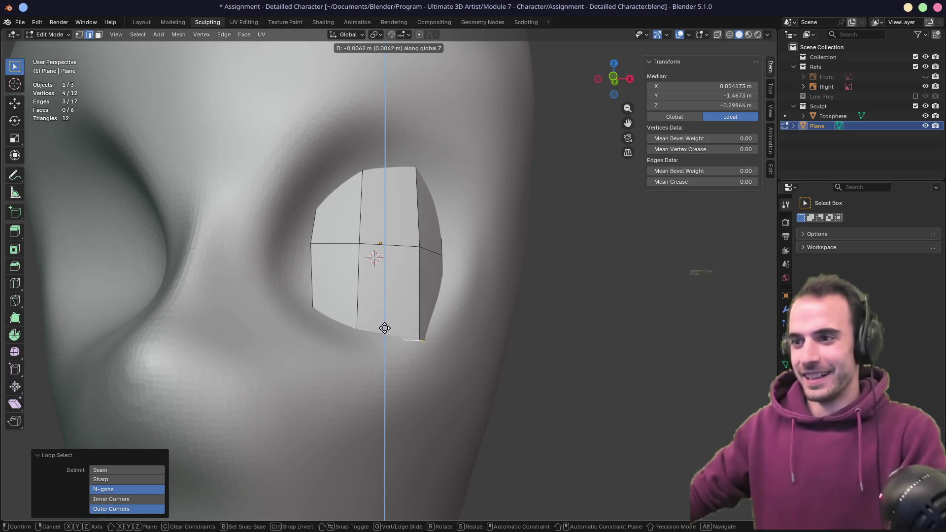
click(384, 311)
mouse_move(384, 311)
middle_down()
mouse_move(331, 315)
mouse_move(350, 261)
mouse_move(433, 310)
mouse_move(389, 281)
middle_up()
scroll(382, 271, up, 2)
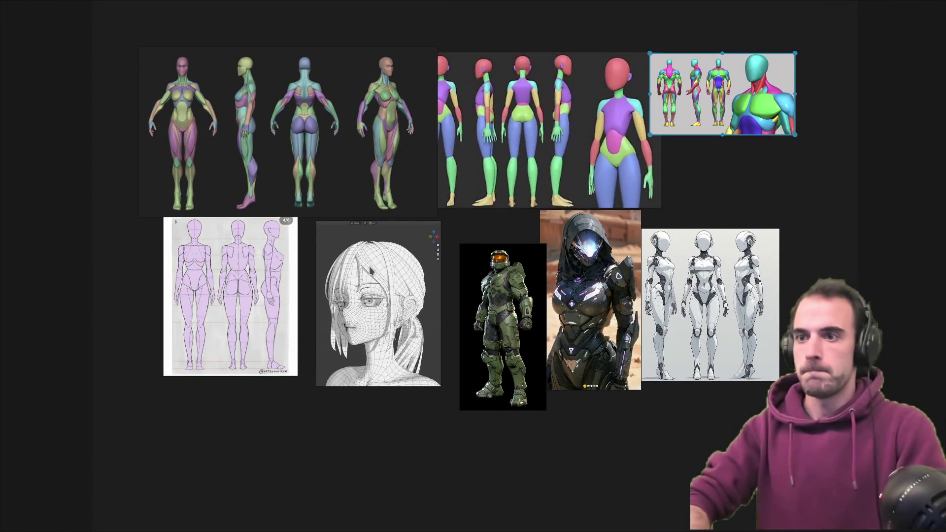
scroll(391, 283, up, 5)
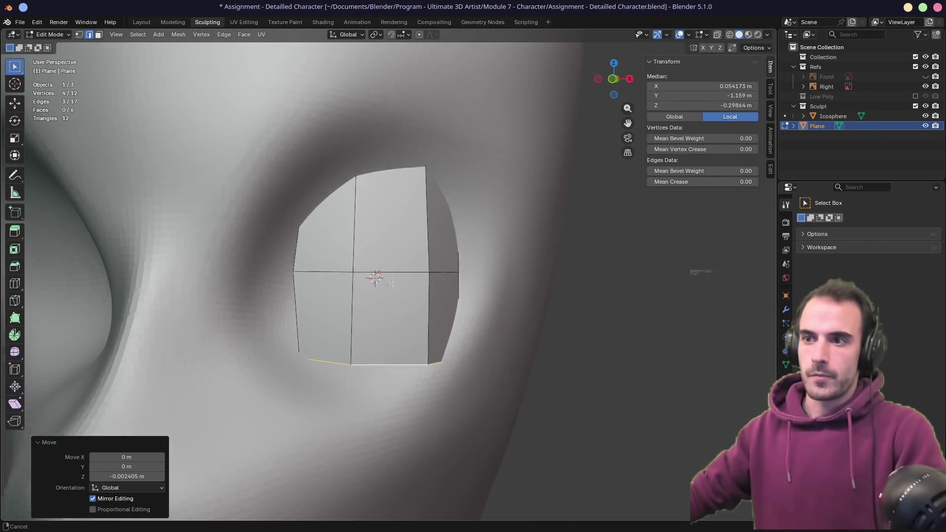
mouse_move(392, 283)
middle_down()
mouse_move(401, 312)
mouse_move(359, 275)
mouse_move(384, 273)
mouse_move(355, 274)
mouse_move(333, 259)
middle_up()
key(Tab)
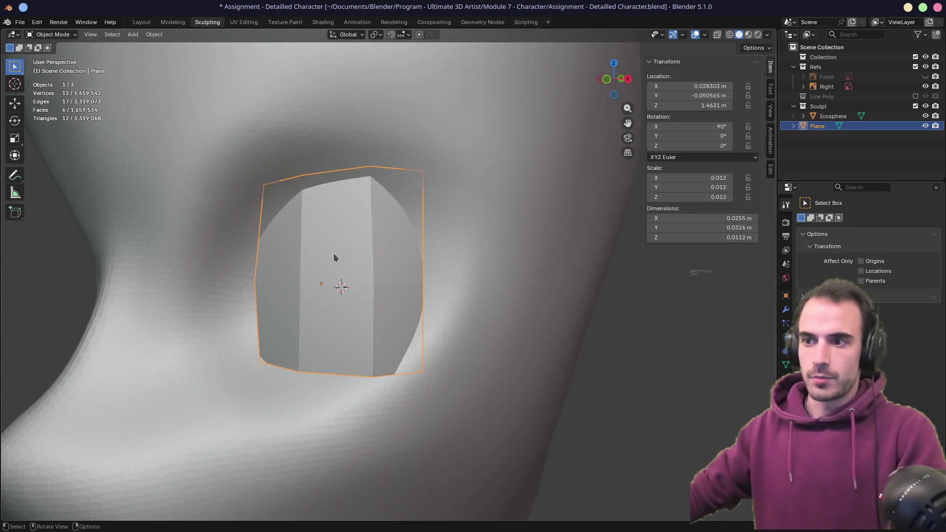
- Add a Mirror modifier to the eye plane with the Icosphere as mirror object
scroll(287, 223, down, 2)
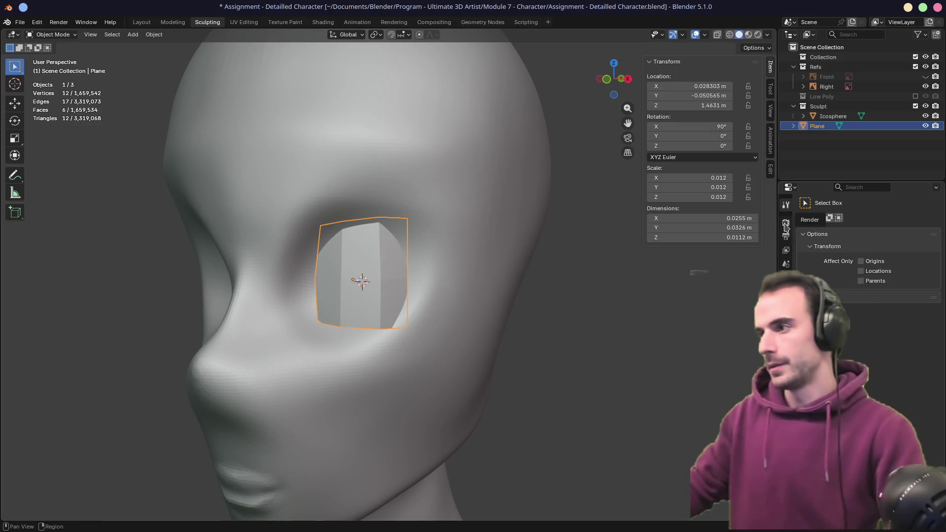
click(785, 311)
click(818, 220)
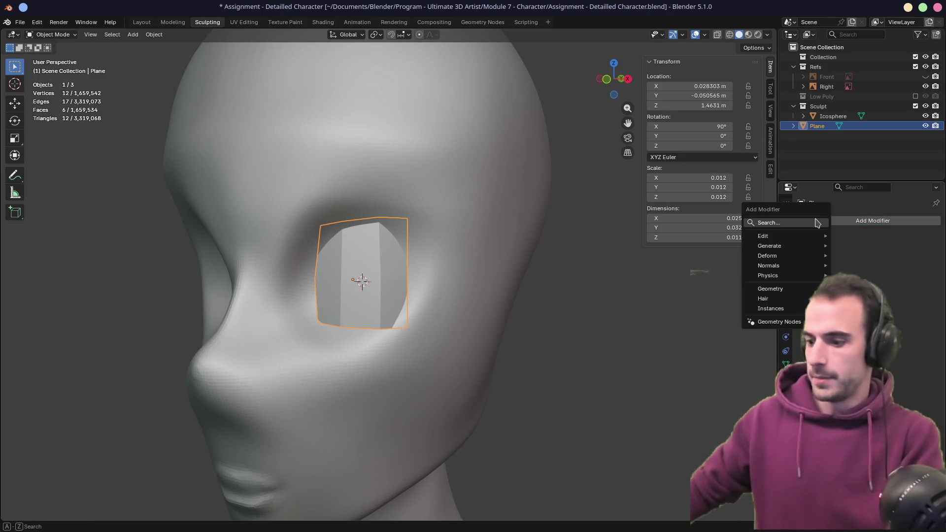
text(mi)
key(Return)
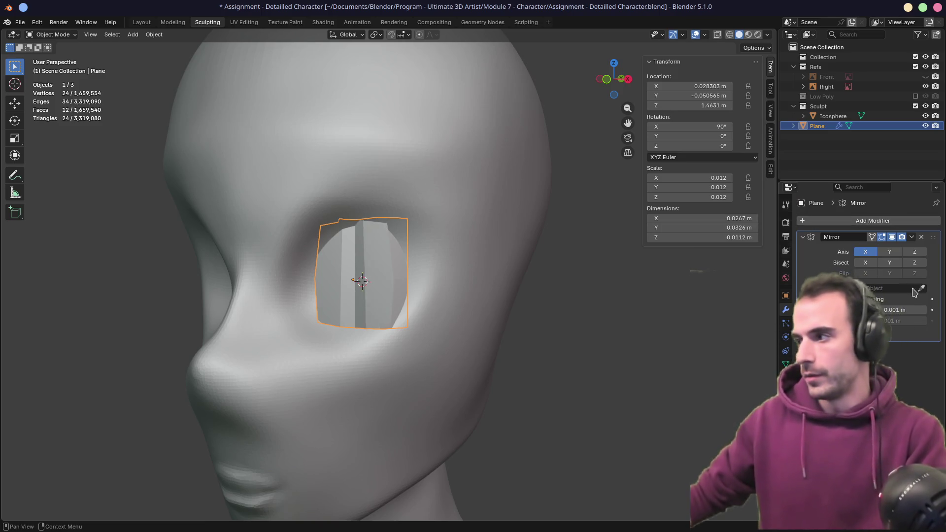
click(494, 269)
- Select the Icosphere head, check both eyes, and switch it to Sculpt Mode
mouse_move(494, 268)
middle_down()
mouse_move(468, 325)
mouse_move(423, 330)
middle_up()
middle_drag(527, 380, 418, 362)
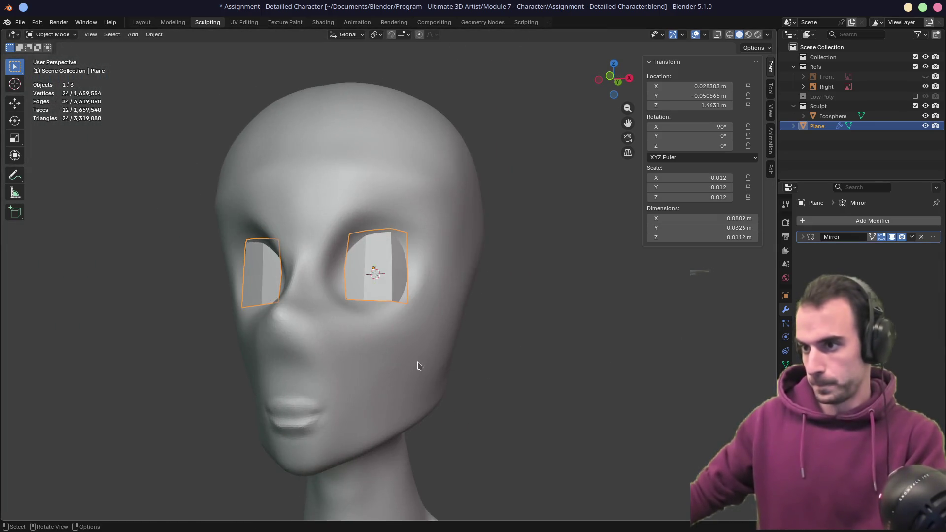
click(452, 395)
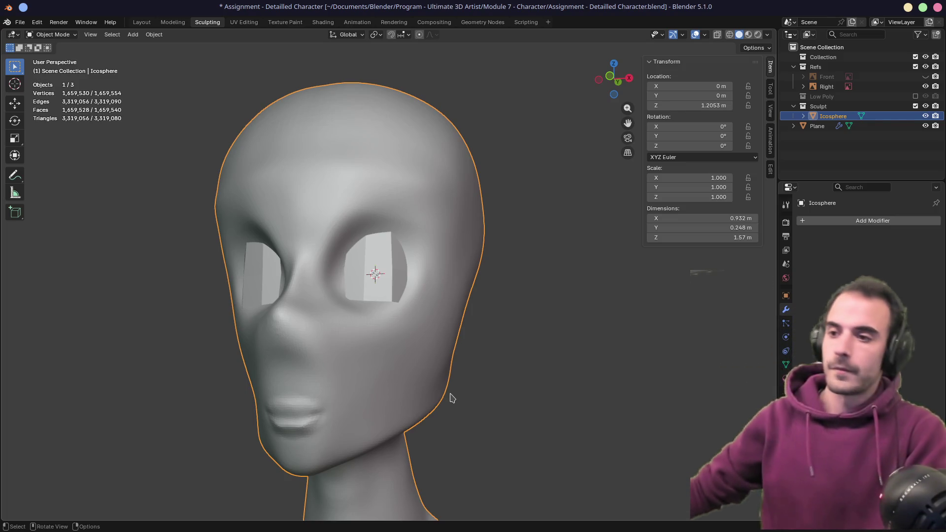
mouse_move(413, 343)
middle_down()
mouse_move(305, 340)
mouse_move(405, 331)
mouse_move(399, 319)
mouse_move(413, 303)
mouse_move(393, 273)
middle_up()
scroll(376, 327, up, 5)
middle_drag(305, 274, 288, 282)
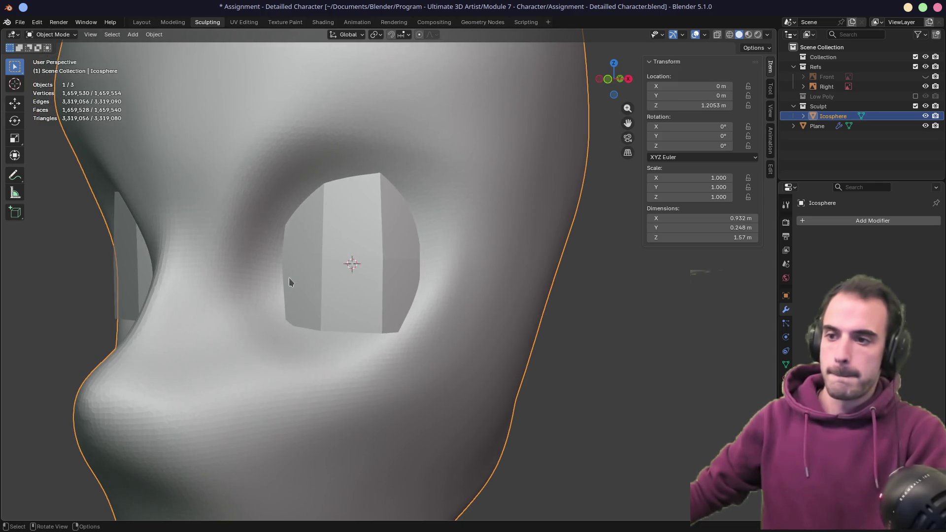
key(ctrl+Tab)
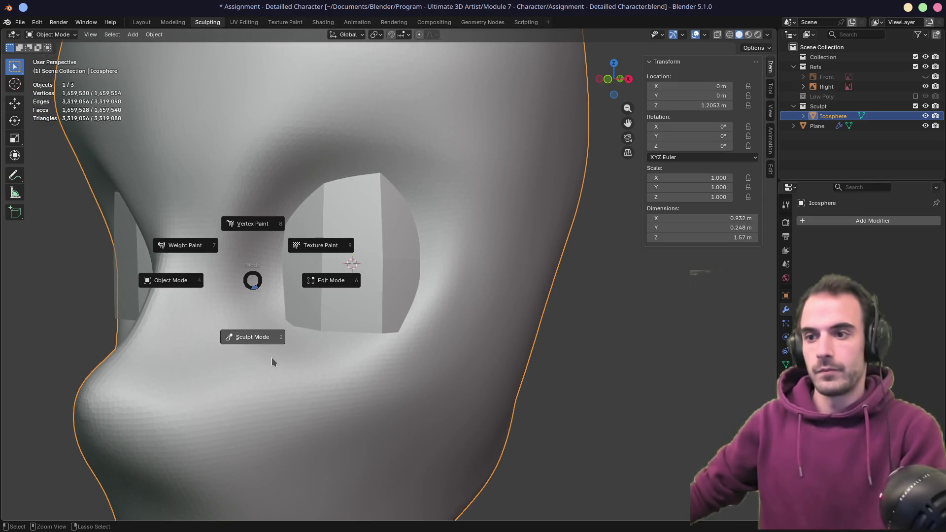